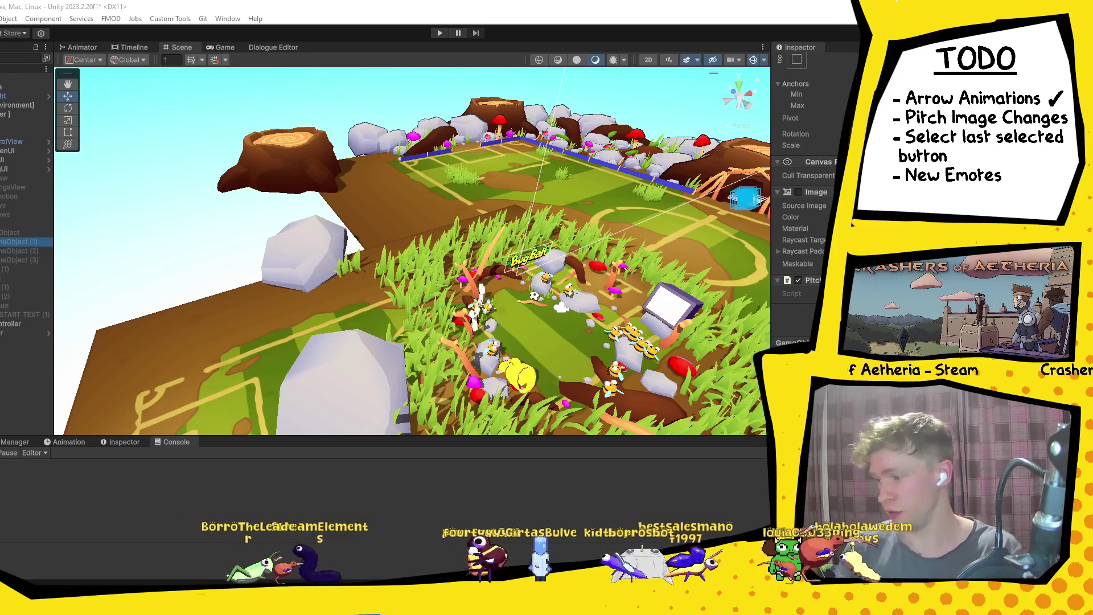
Inspect the layout-group object and the MatchSettingsView object, then switch to Visual Studio.
{"action": "left_click", "coordinate": [8, 216]}
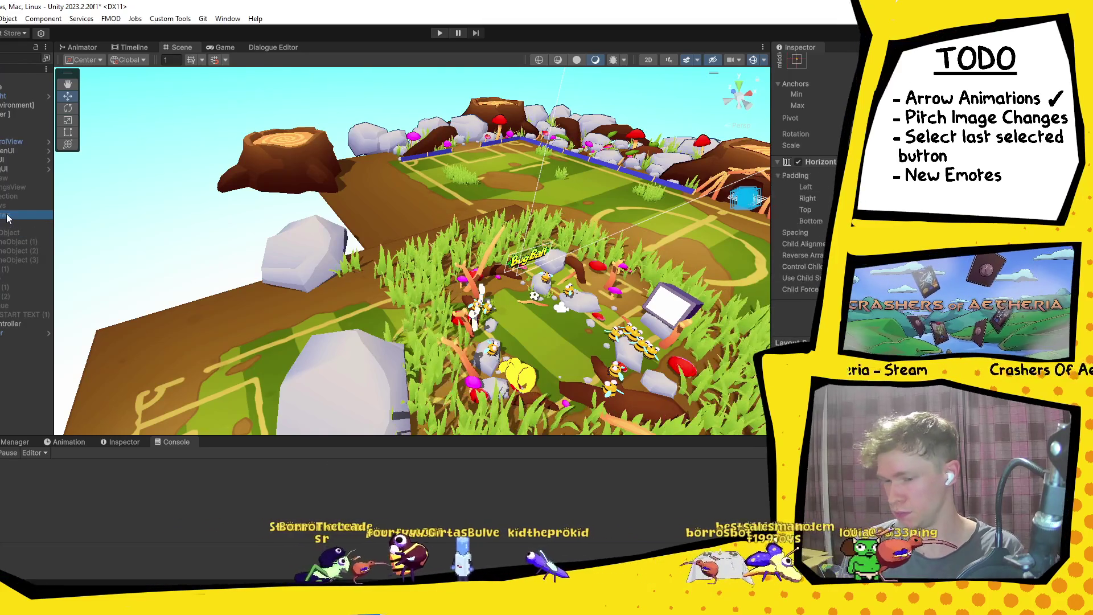
{"action": "left_click", "coordinate": [11, 187]}
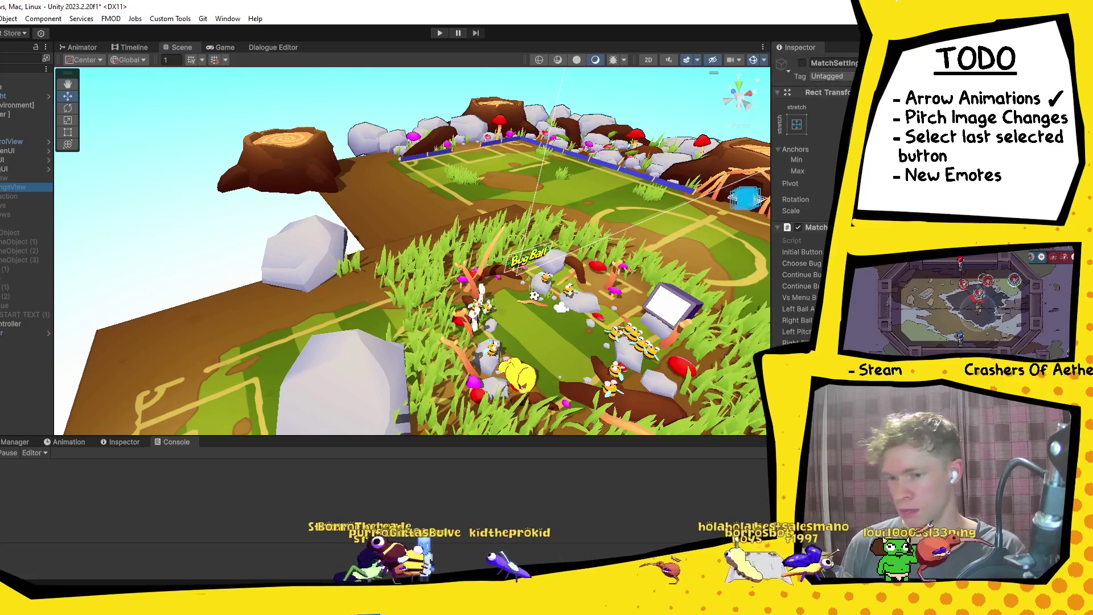
{"action": "key", "text": "alt+Tab"}
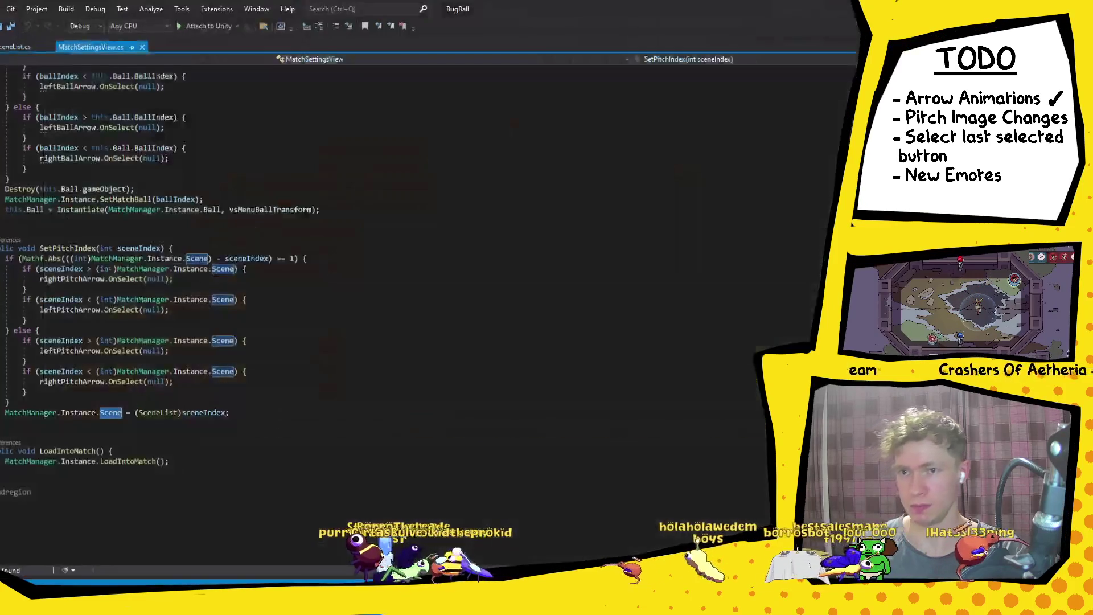
Declare '[SerializeField] private GameObject[] pitchImages;' below rightPitchArrow and save MatchSettingsView.cs.
{"action": "scroll", "coordinate": [192, 259], "scroll_direction": "up", "scroll_amount": 15}
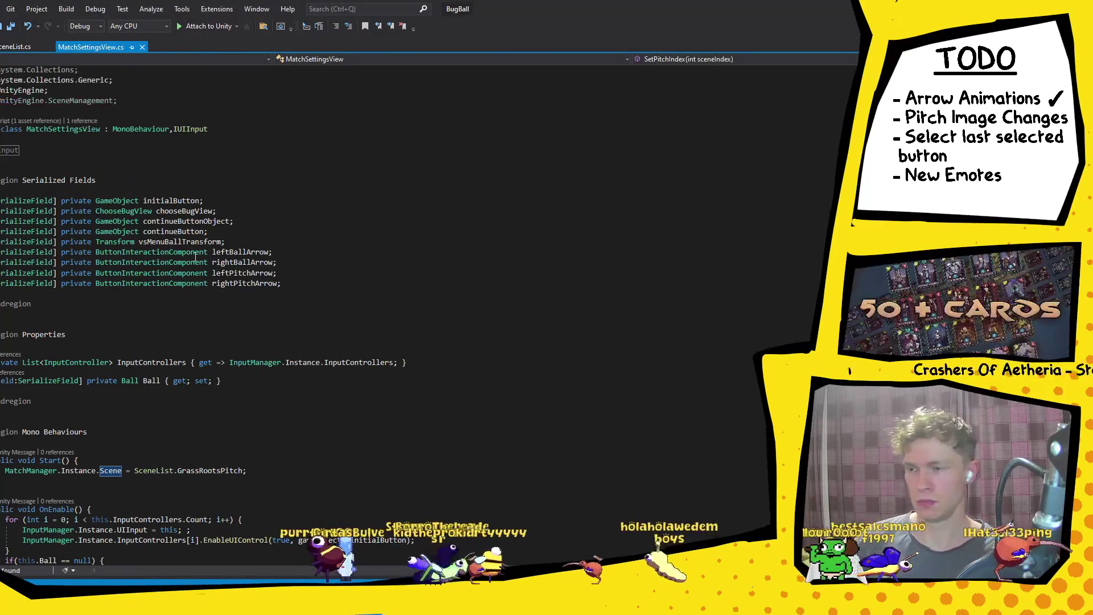
{"action": "left_click", "coordinate": [301, 284]}
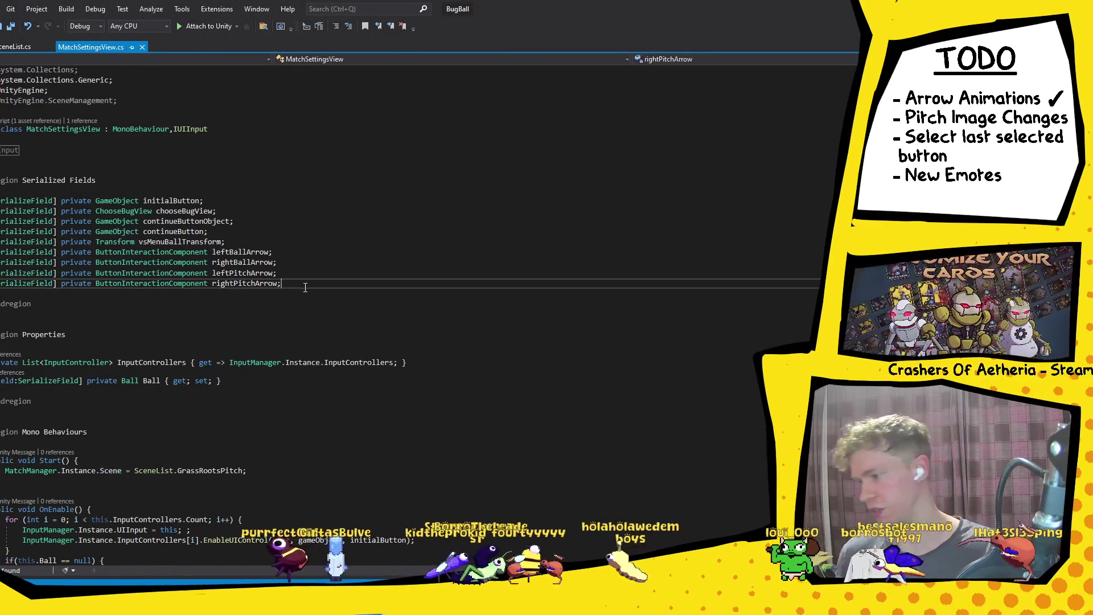
{"action": "key", "text": "Return"}
{"action": "type", "text": "[SerializeField]"}
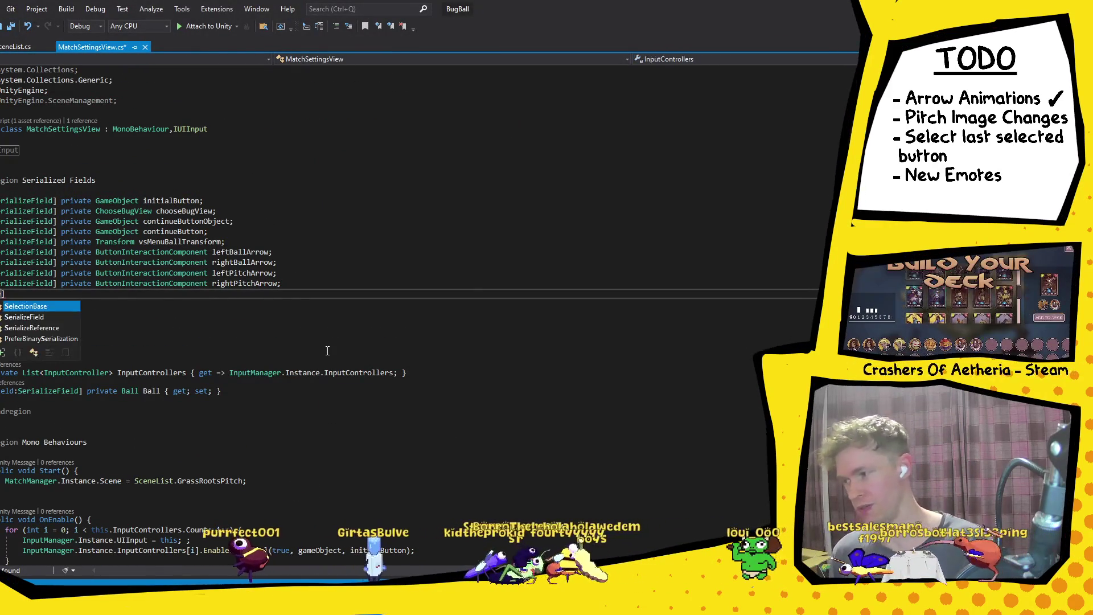
{"action": "type", "text": " privat"}
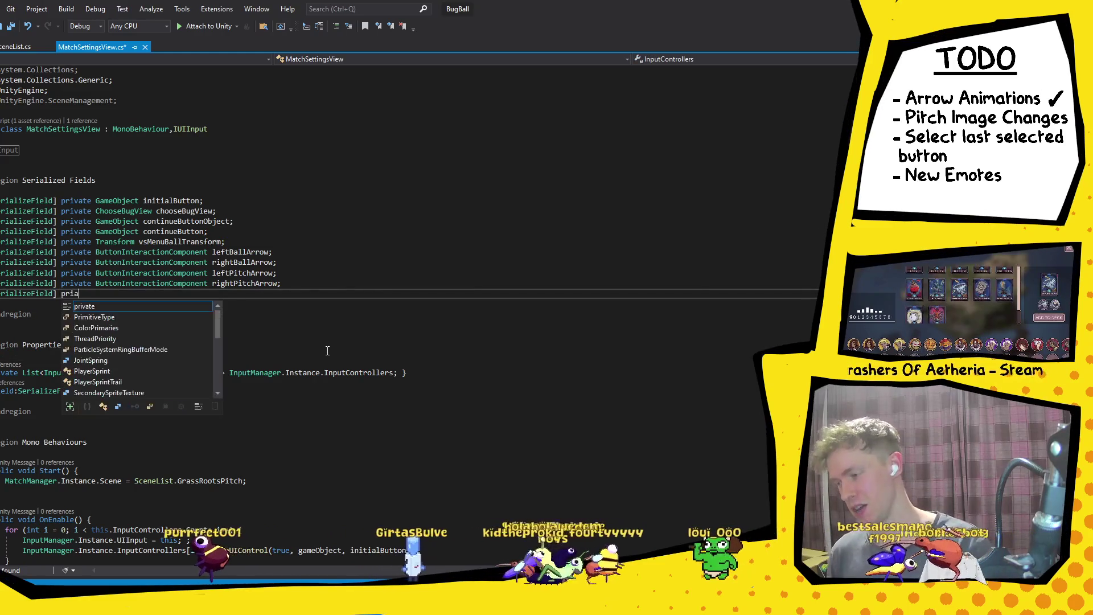
{"action": "type", "text": "e Ga"}
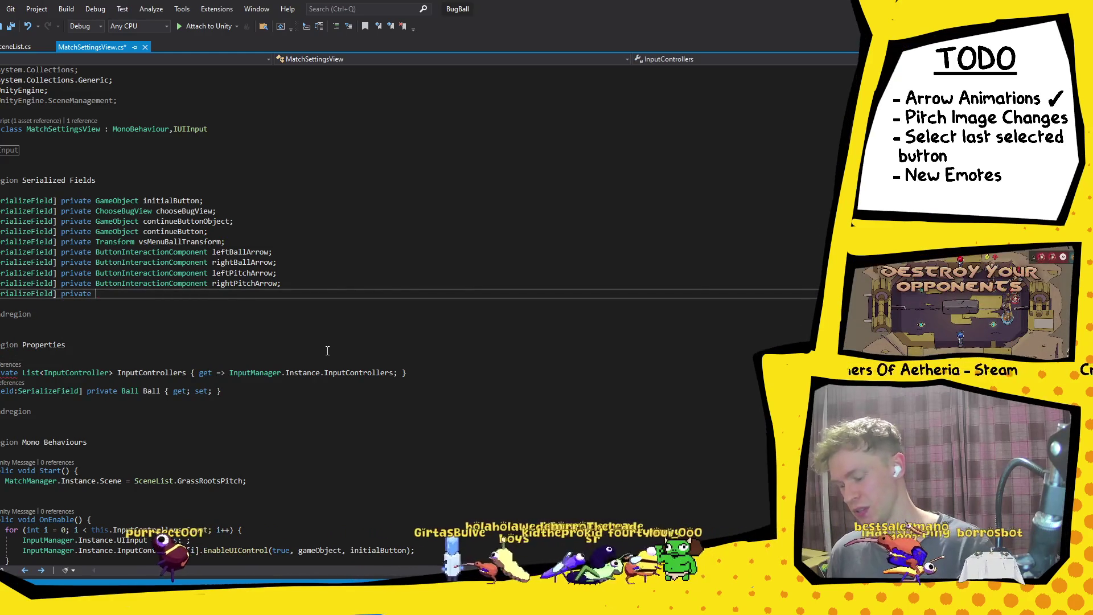
{"action": "key", "text": "Down"}
{"action": "key", "text": "Down"}
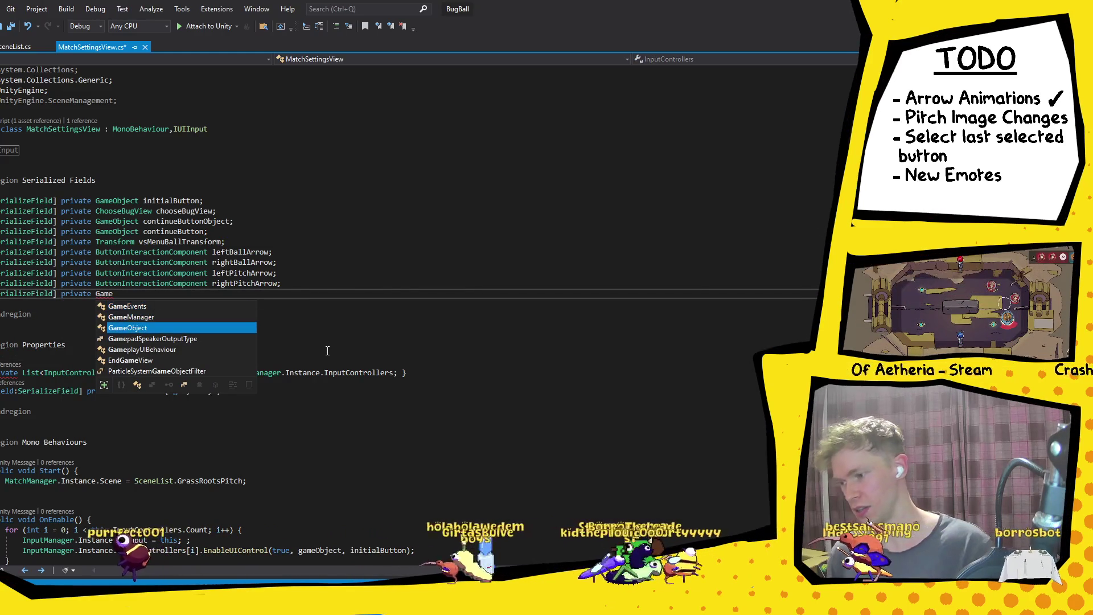
{"action": "key", "text": "Tab"}
{"action": "type", "text": "[] "}
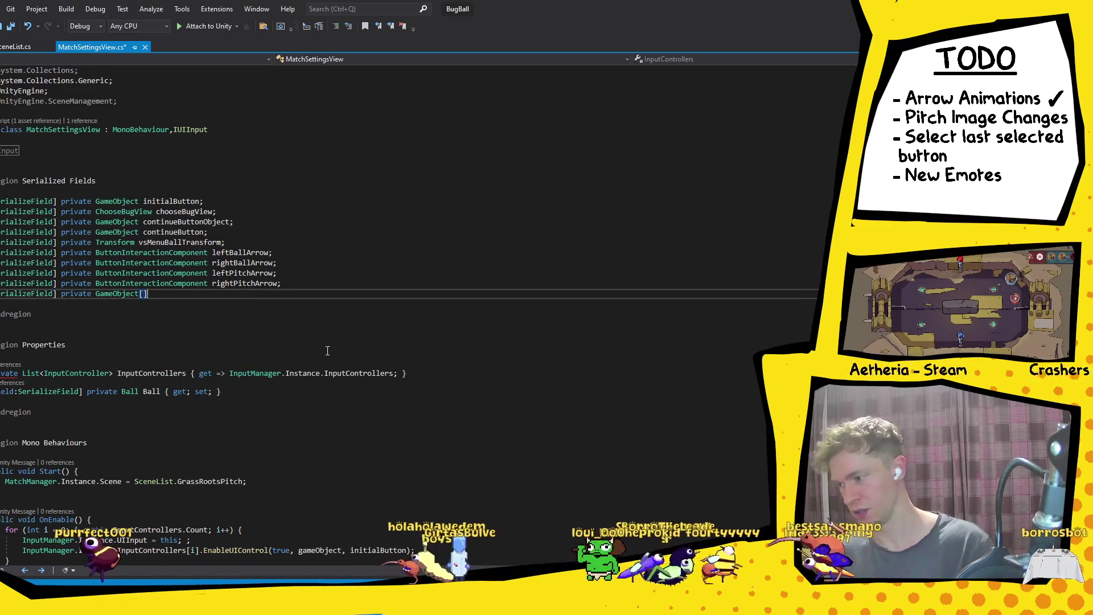
{"action": "type", "text": "pitchI"}
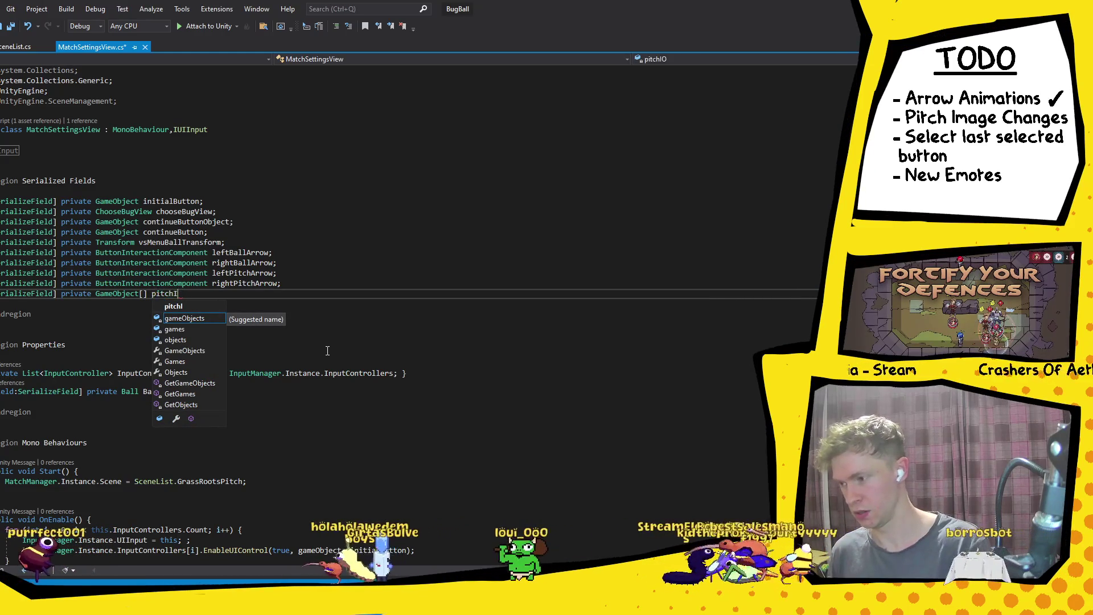
{"action": "type", "text": "mages"}
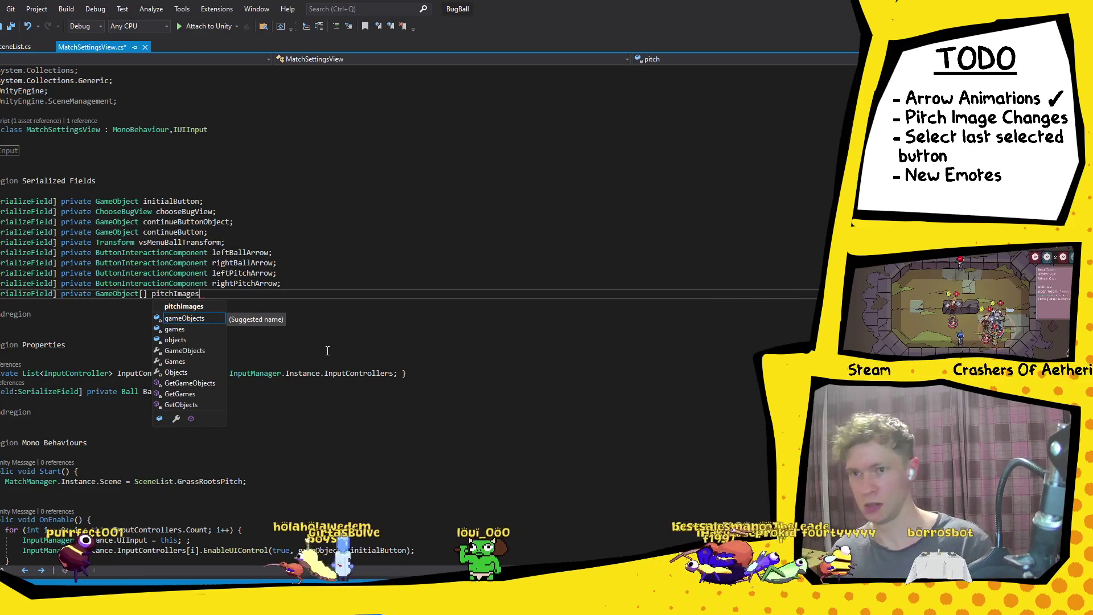
{"action": "type", "text": ";"}
{"action": "key", "text": "ctrl+s"}
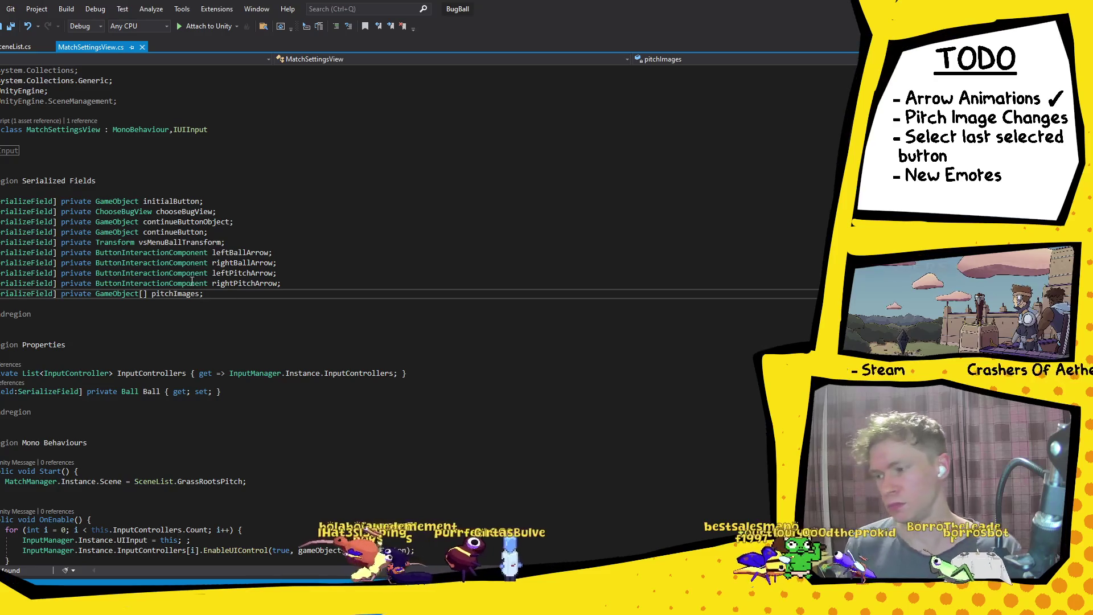
Insert a 'for' loop snippet right after the if/else block in SetPitchIndex.
{"action": "double_click", "coordinate": [177, 293]}
{"action": "scroll", "coordinate": [263, 260], "scroll_direction": "down", "scroll_amount": 12}
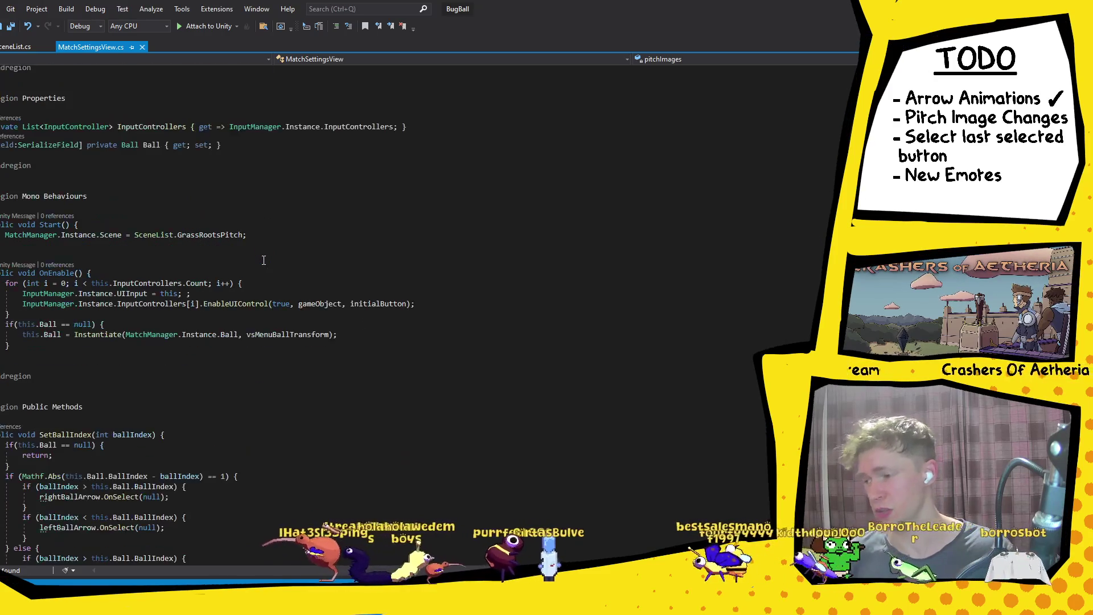
{"action": "scroll", "coordinate": [264, 260], "scroll_direction": "down", "scroll_amount": 5}
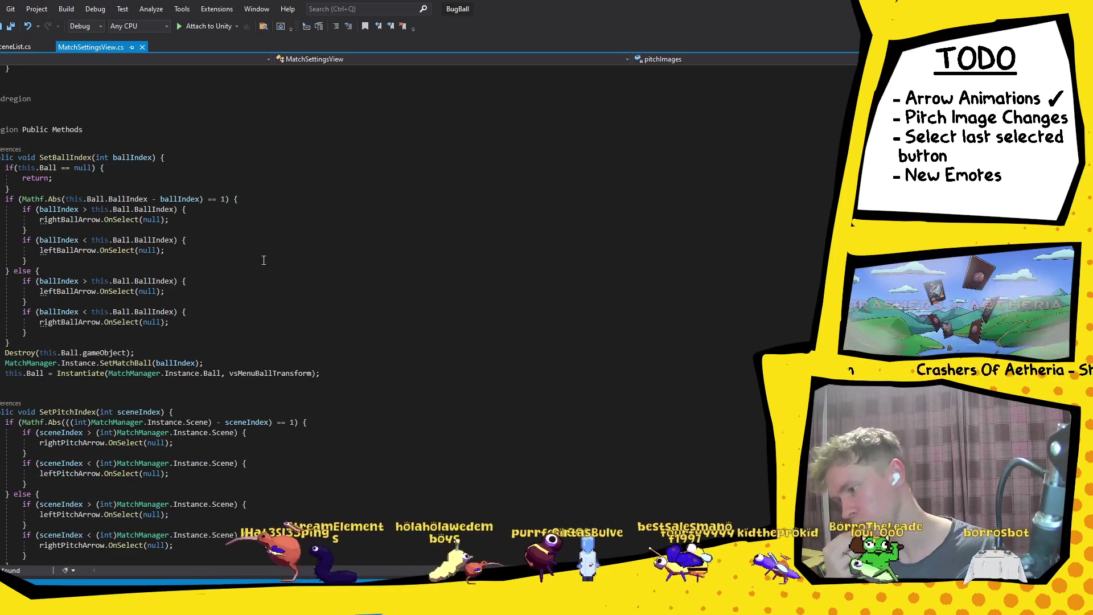
{"action": "scroll", "coordinate": [264, 260], "scroll_direction": "down", "scroll_amount": 6}
{"action": "left_click", "coordinate": [200, 380]}
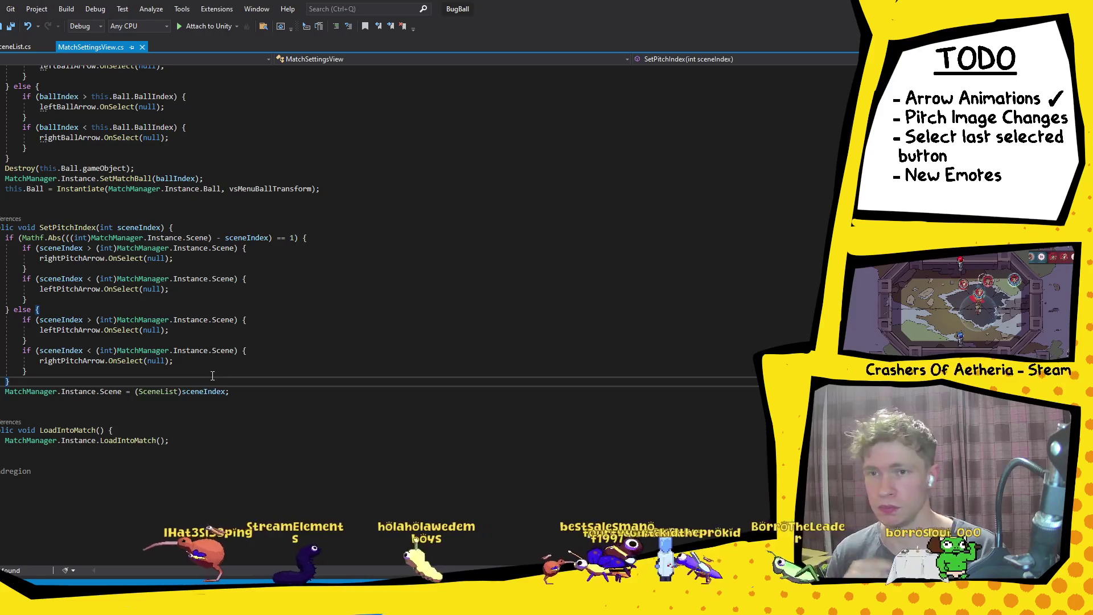
{"action": "key", "text": "Return"}
{"action": "type", "text": "for"}
{"action": "key", "text": "Tab"}
{"action": "key", "text": "Tab"}
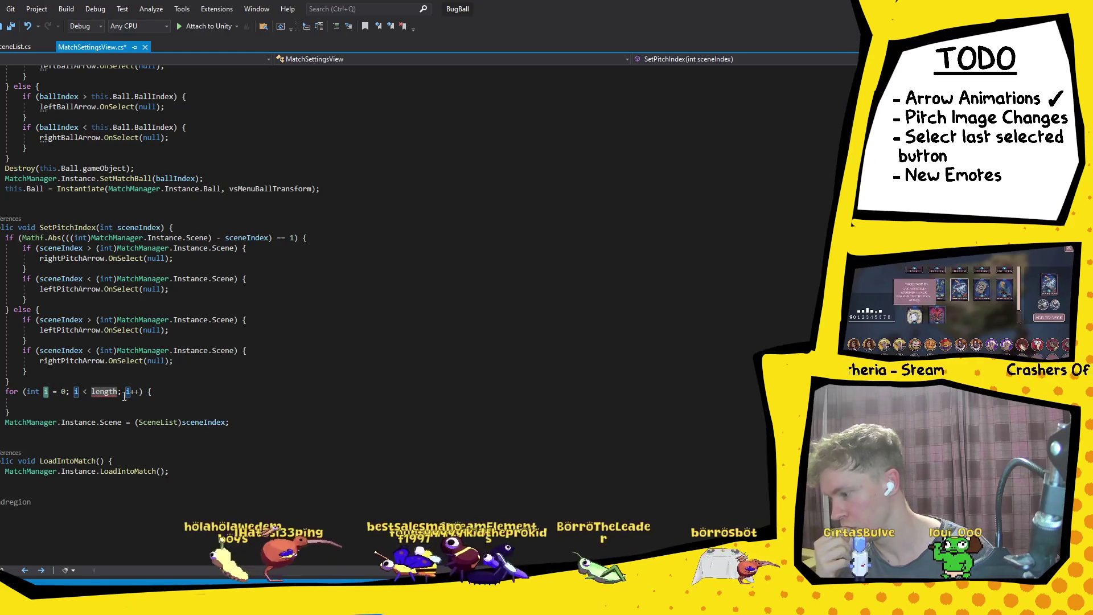
{"action": "mouse_move", "coordinate": [109, 397]}
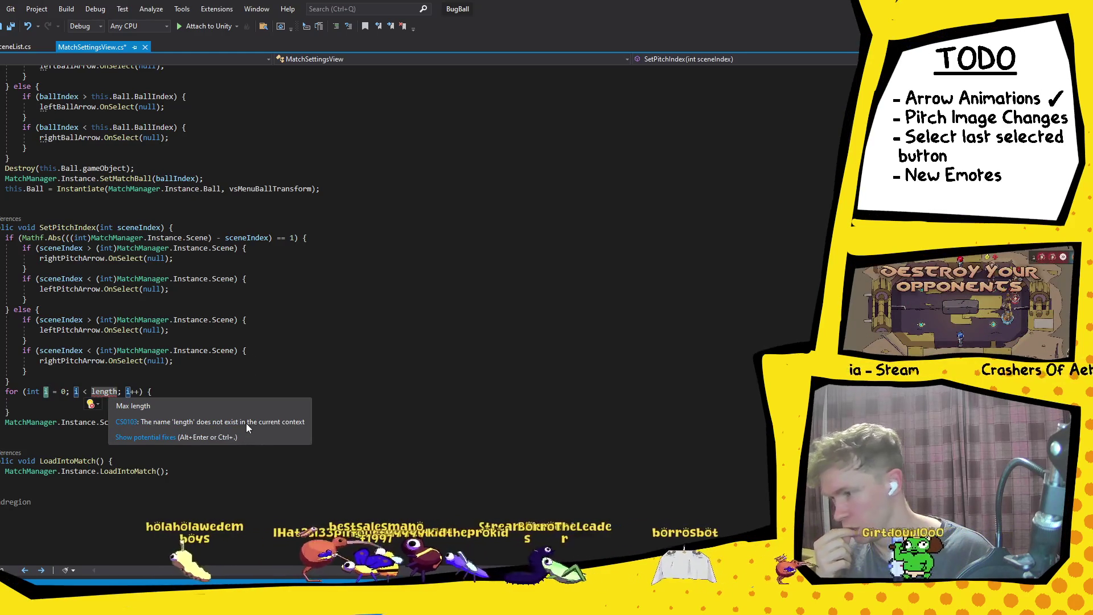
{"action": "mouse_move", "coordinate": [193, 419]}
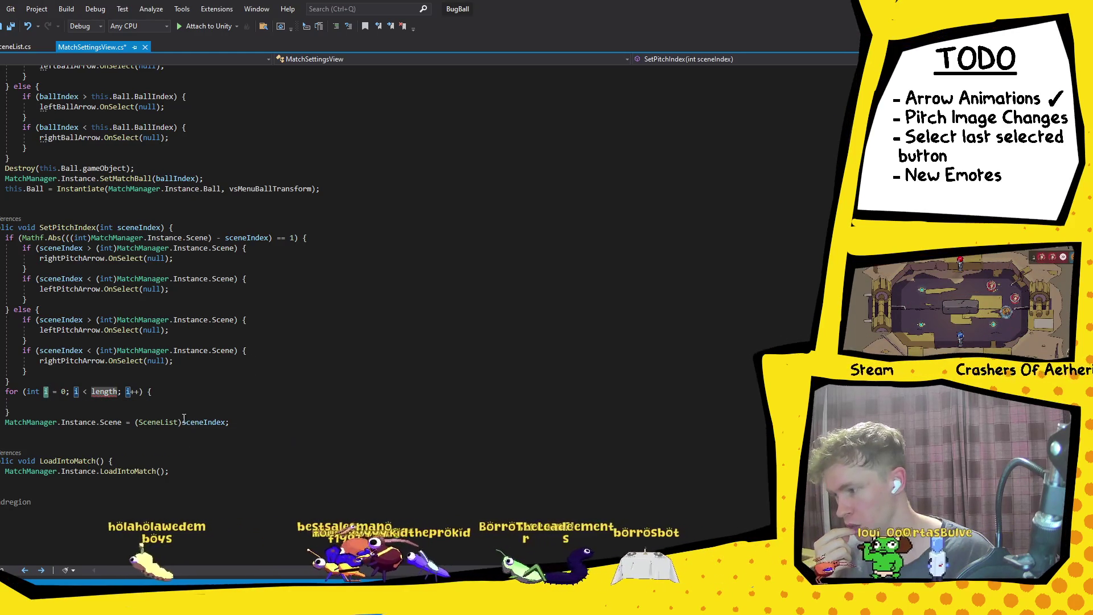
{"action": "mouse_move", "coordinate": [120, 422]}
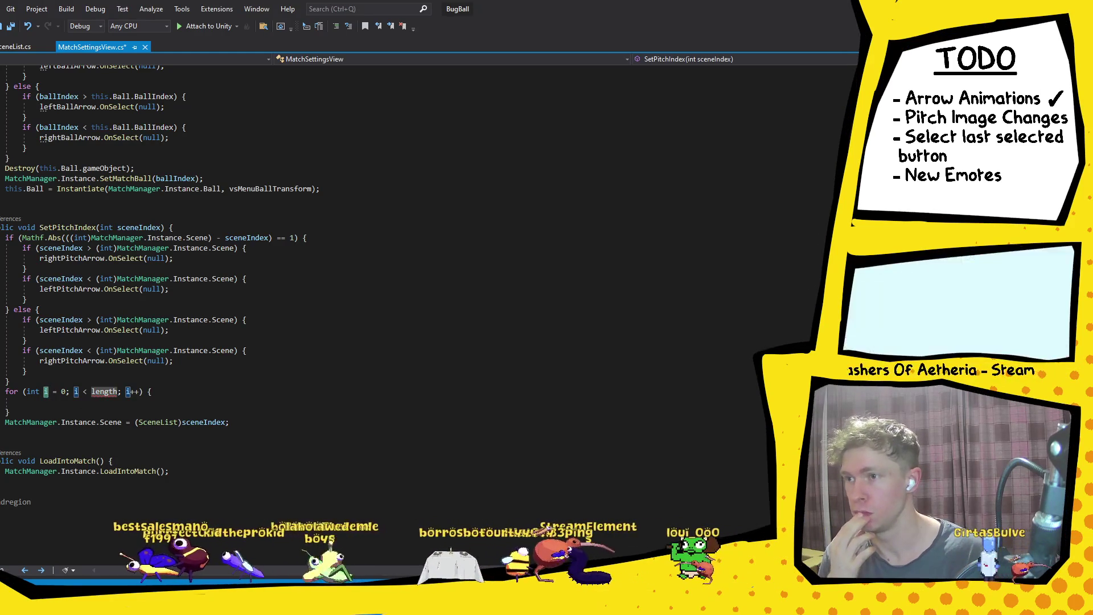
Bound the loop by pitchImages.Length and call pitchImages[i].SetActive(false) inside it.
{"action": "key", "text": "Tab"}
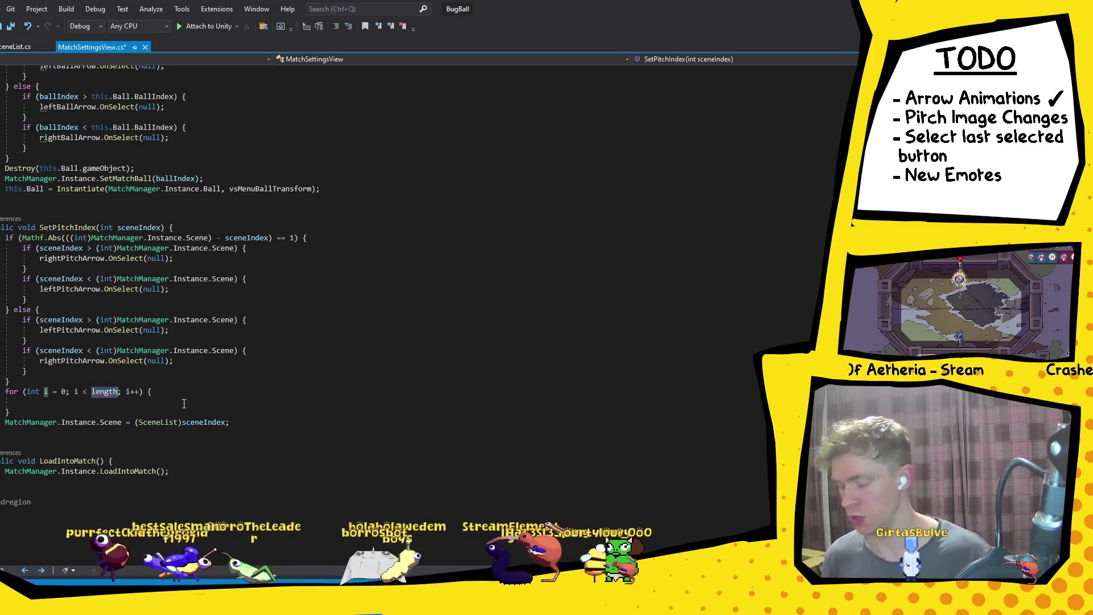
{"action": "type", "text": "pitch"}
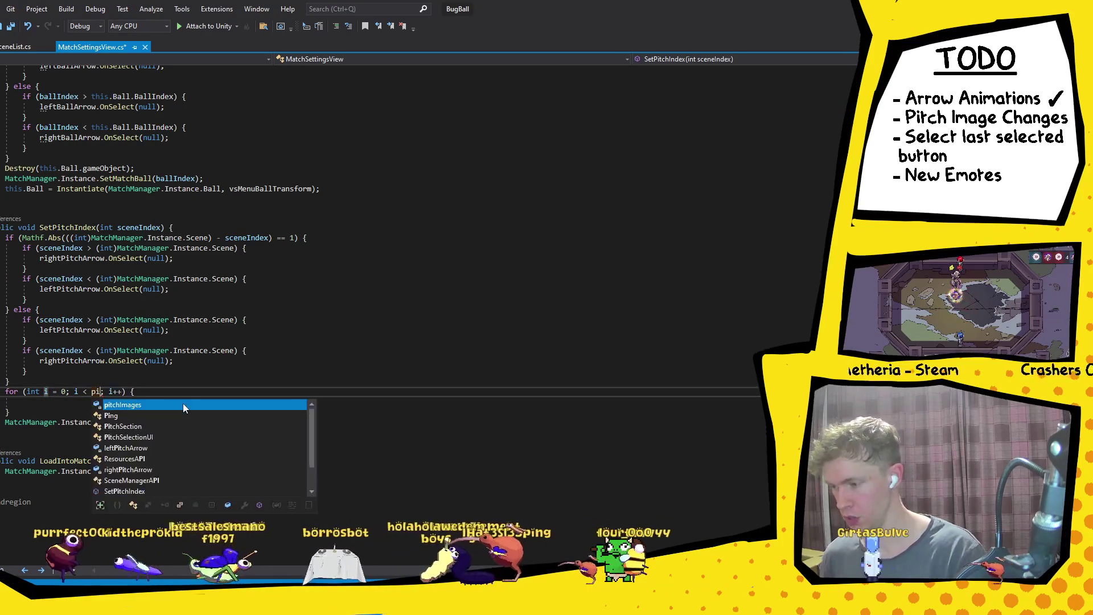
{"action": "key", "text": "Tab"}
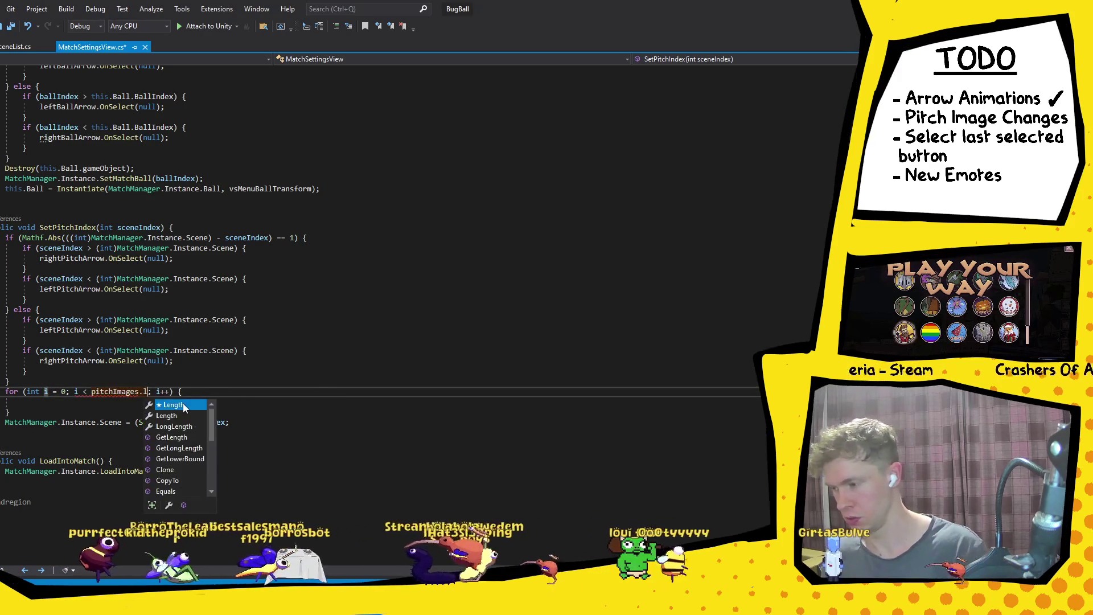
{"action": "type", "text": "Len"}
{"action": "key", "text": "Tab"}
{"action": "key", "text": "Return"}
{"action": "type", "text": "pit"}
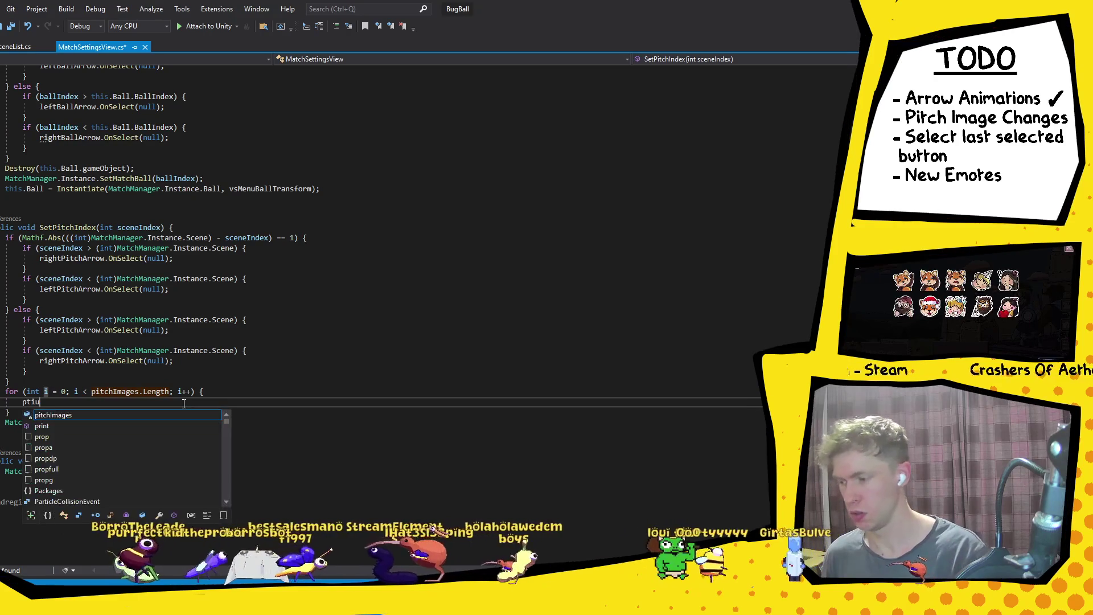
{"action": "key", "text": "Tab"}
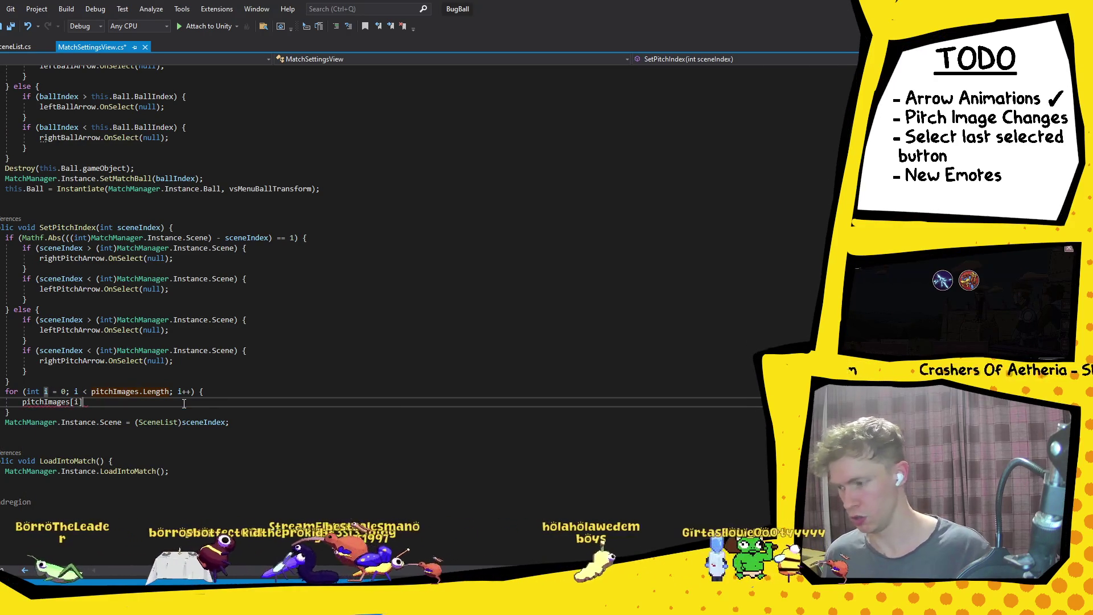
{"action": "type", "text": ".s"}
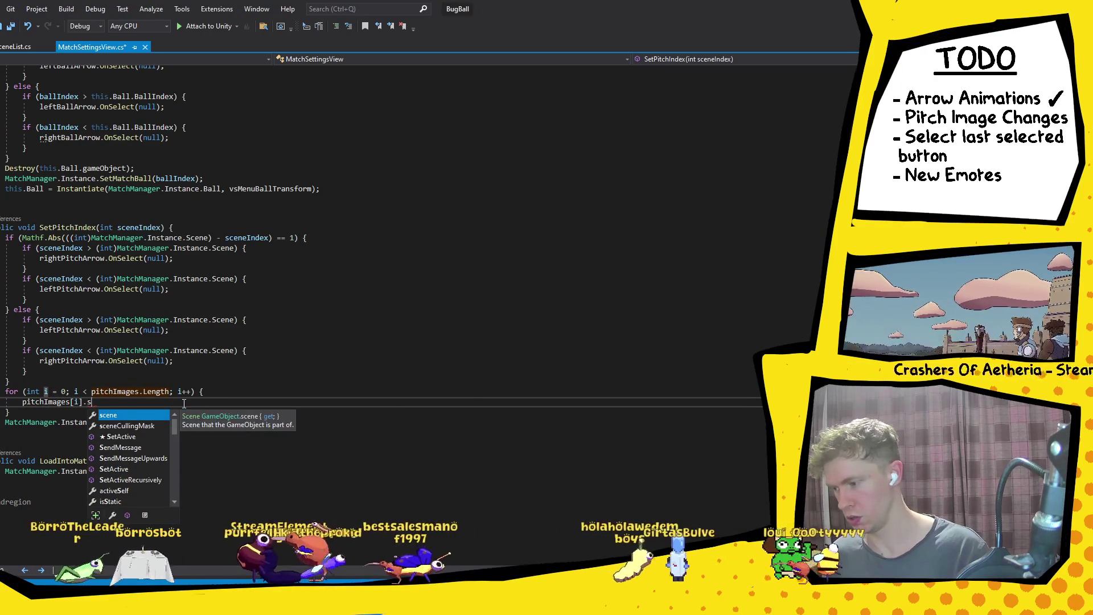
{"action": "type", "text": "etA"}
{"action": "key", "text": "Tab"}
{"action": "type", "text": "((false"}
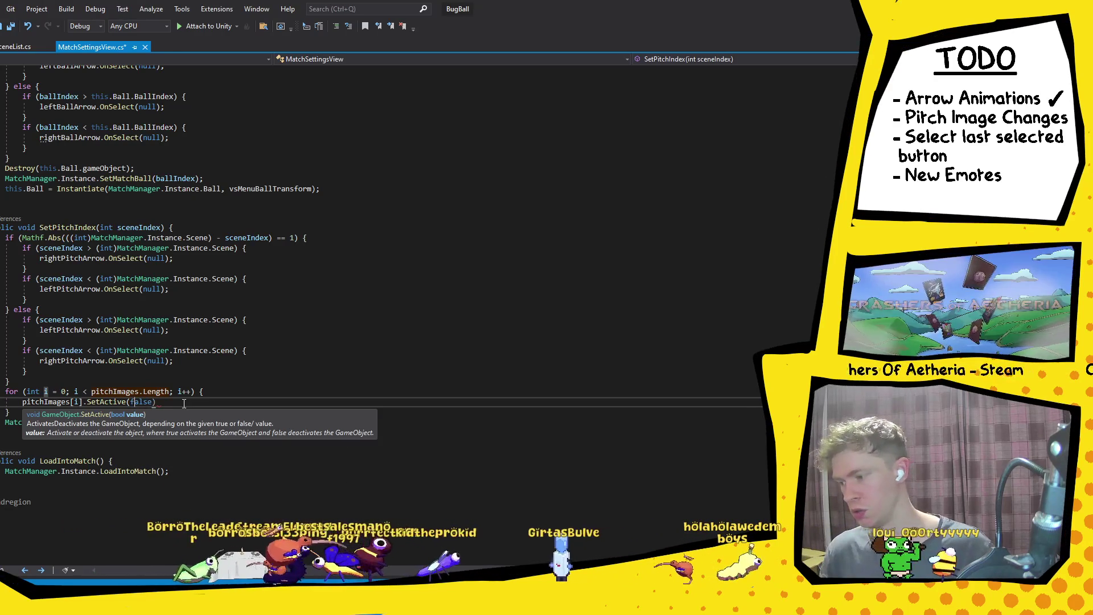
{"action": "type", "text": ")"}
{"action": "key", "text": "Return"}
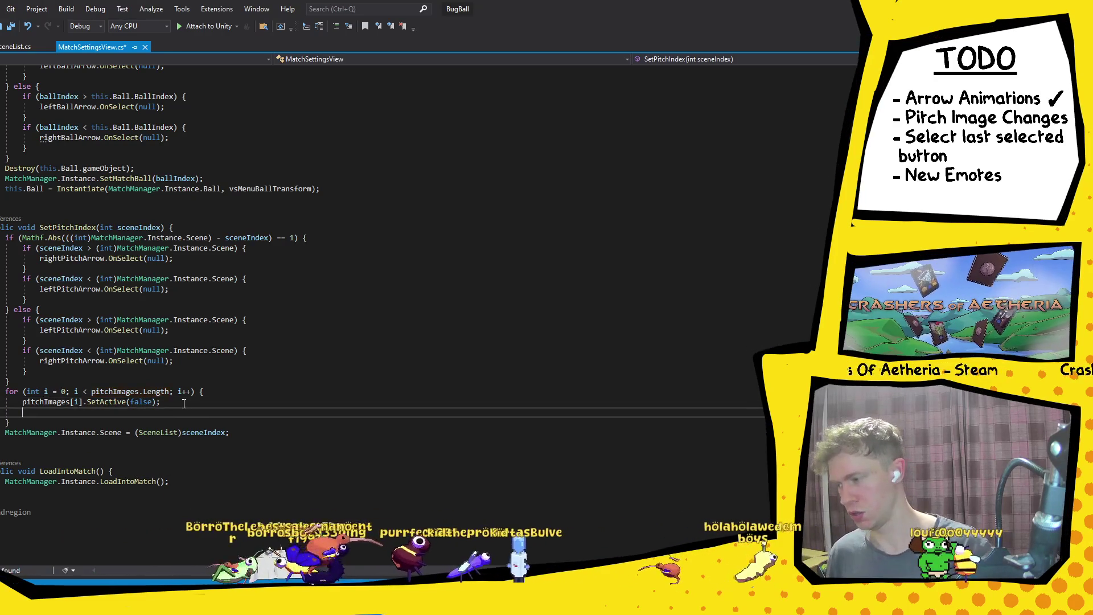
{"action": "key", "text": "BackSpace"}
Add pitchImages[sceneIndex].SetActive(true); after the loop, then switch to Unity.
{"action": "left_click", "coordinate": [106, 415]}
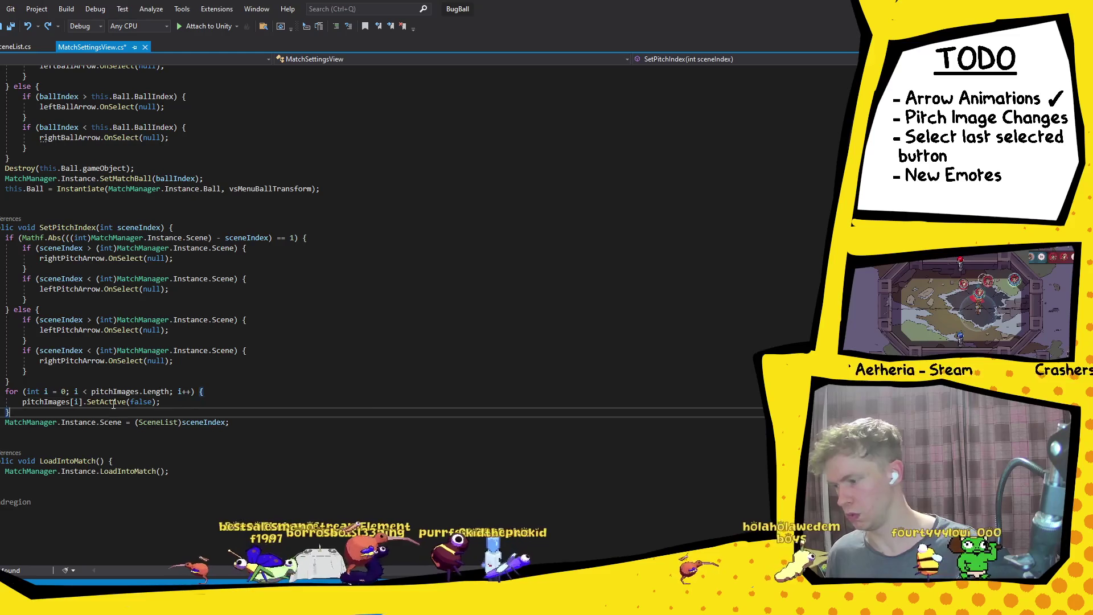
{"action": "key", "text": "Return"}
{"action": "type", "text": "pitchImages h"}
{"action": "key", "text": "BackSpace"}
{"action": "key", "text": "BackSpace"}
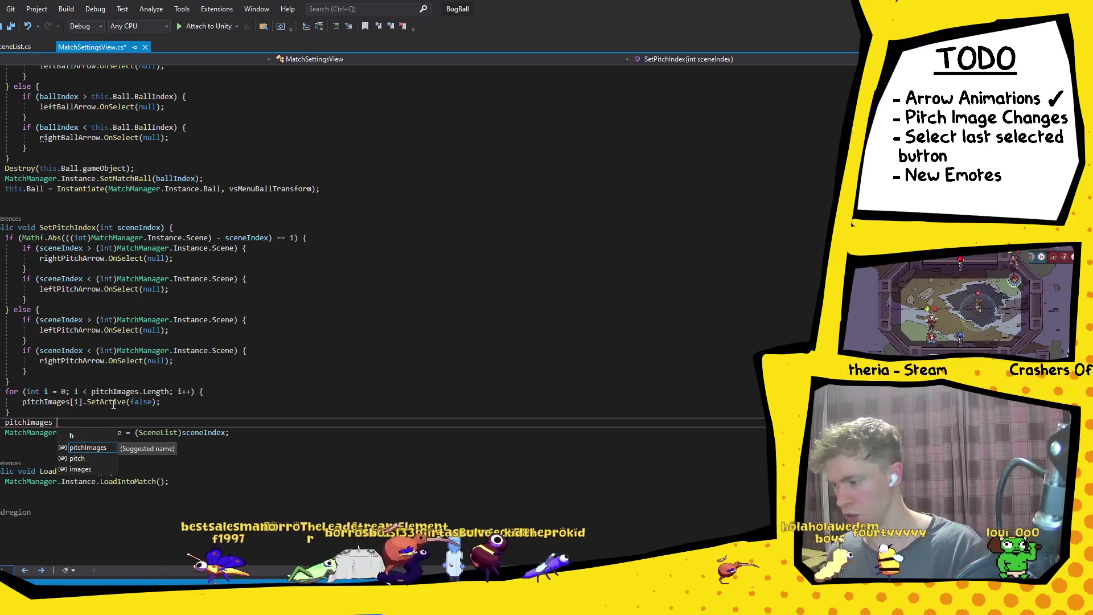
{"action": "type", "text": "["}
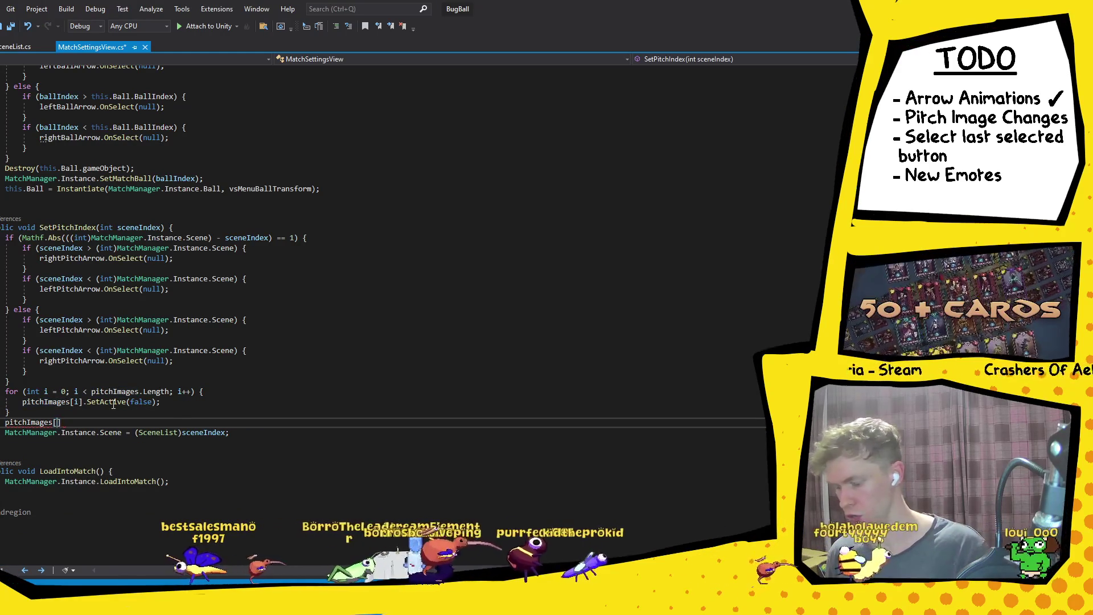
{"action": "type", "text": "sceneIndex]"}
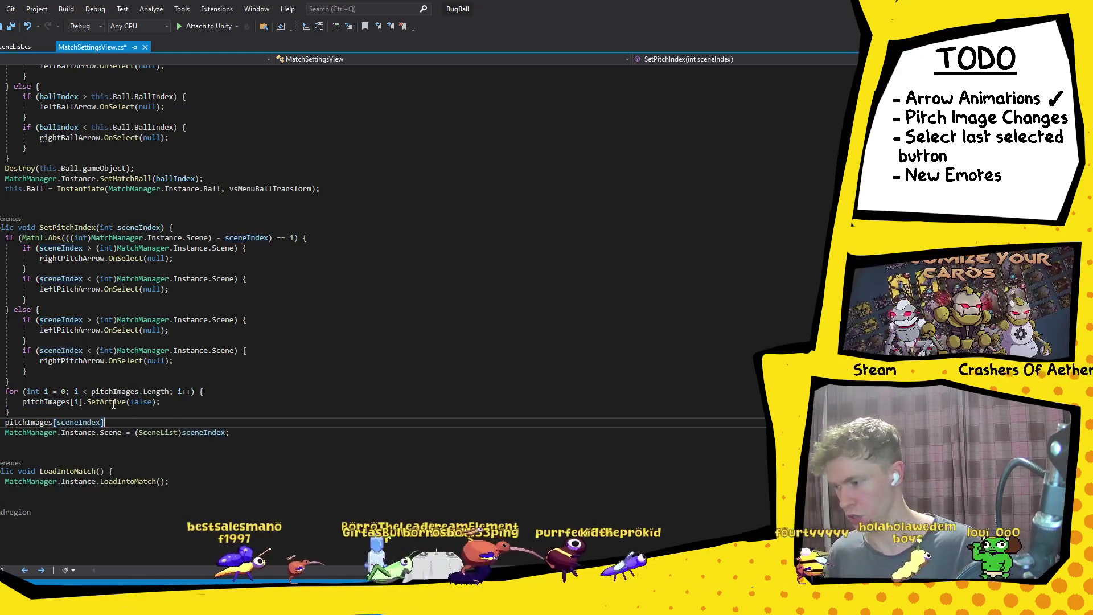
{"action": "type", "text": ".SetActive(true);"}
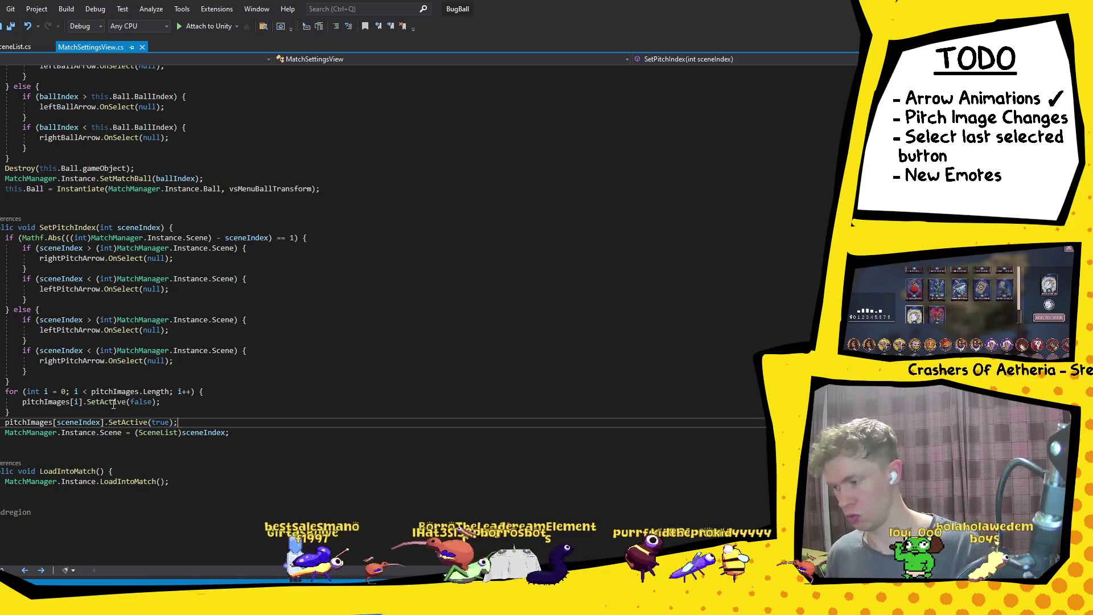
{"action": "key", "text": "alt+Tab"}
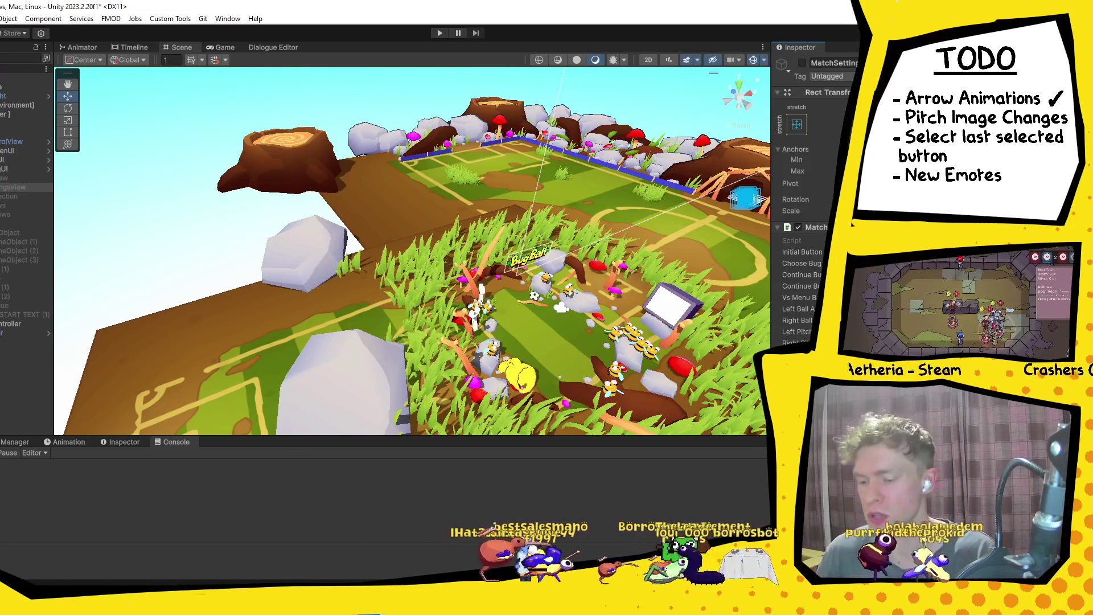
Rename the unnamed GameObject to PitchImages in the Inspector.
{"action": "left_click", "coordinate": [17, 233]}
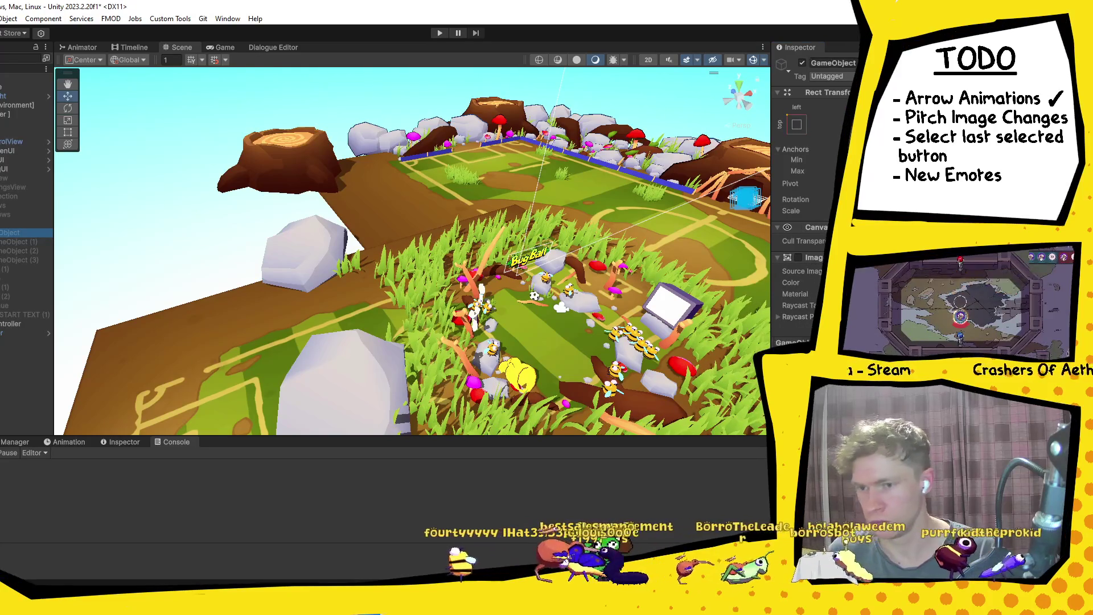
{"action": "left_click", "coordinate": [843, 63]}
{"action": "type", "text": "PitchImages"}
{"action": "key", "text": "Return"}
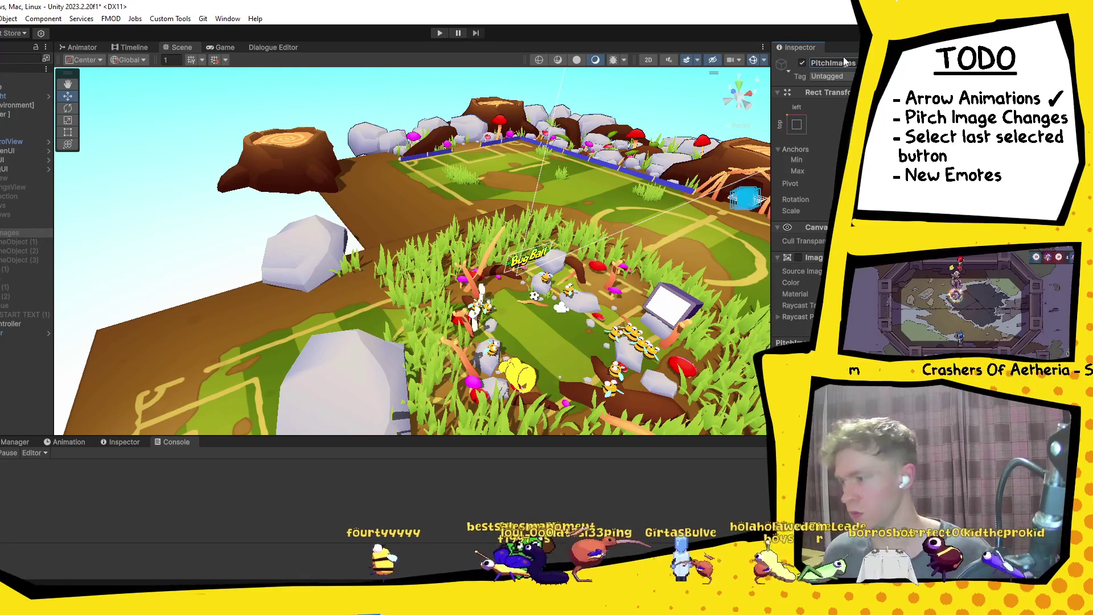
Select the match settings view object, then GameObject (1) through the numbered objects, and return to Visual Studio.
{"action": "left_click", "coordinate": [20, 187]}
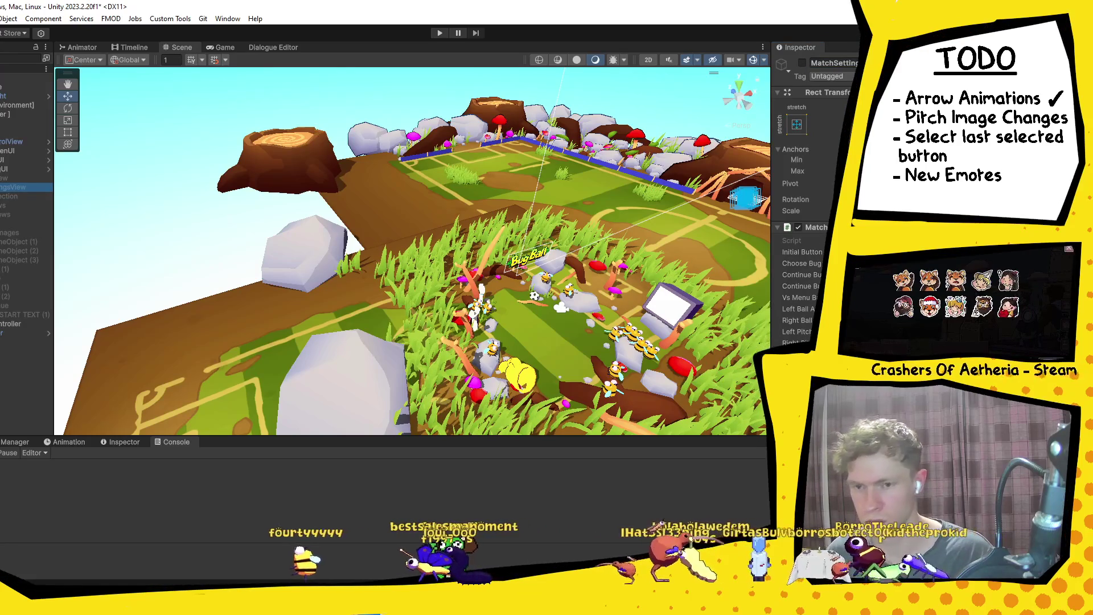
{"action": "left_click", "coordinate": [17, 241]}
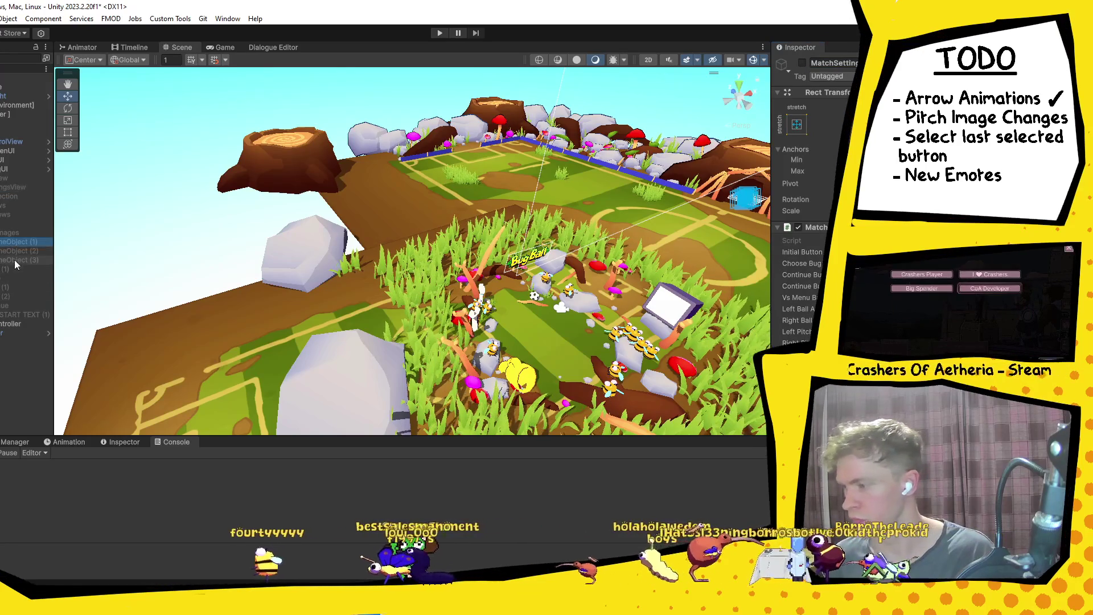
{"action": "left_click", "coordinate": [16, 266], "text": "shift"}
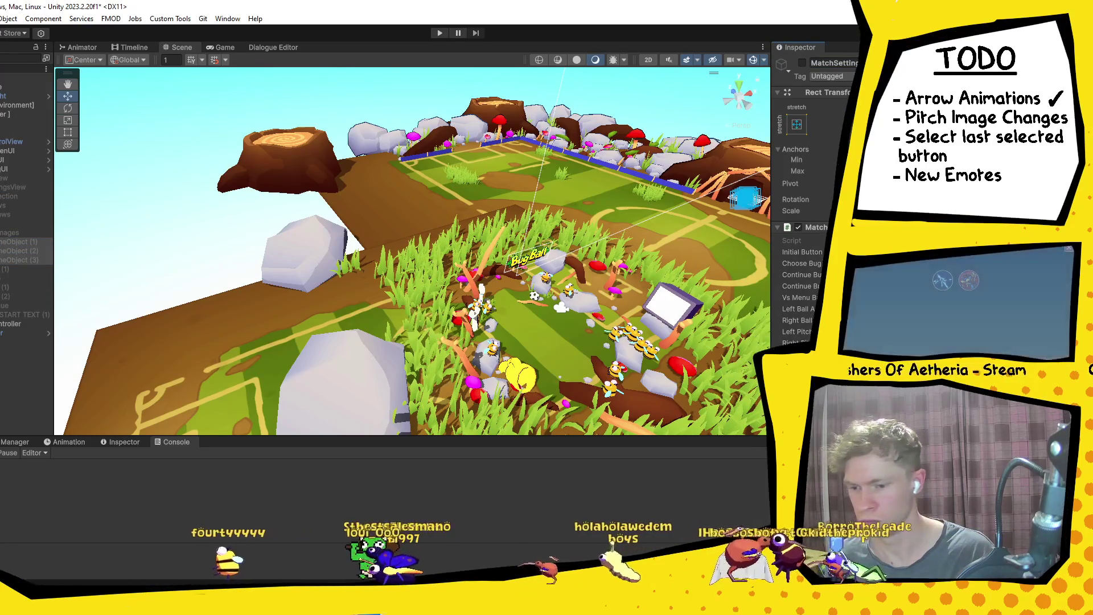
{"action": "key", "text": "alt+Tab"}
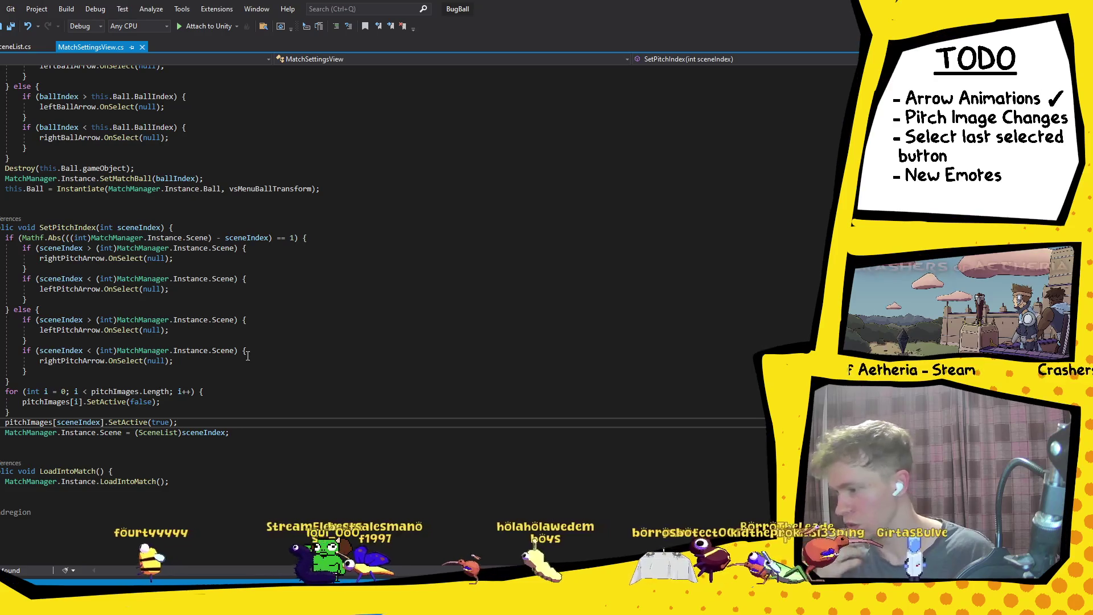
Change the shown image to pitchImages[sceneIndex-1], save, and go back to Unity.
{"action": "left_click", "coordinate": [94, 422]}
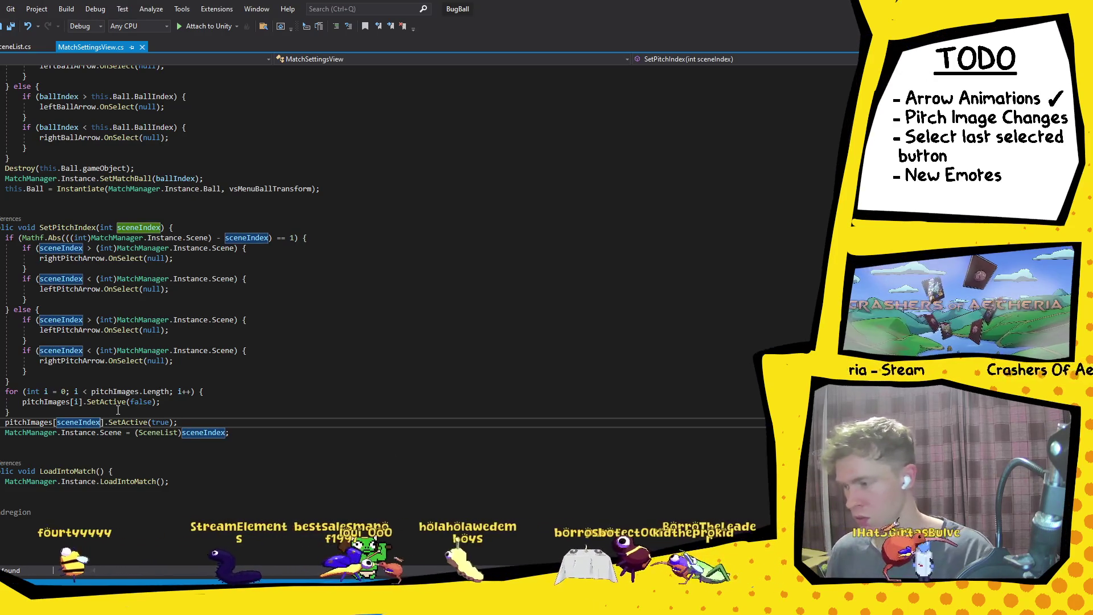
{"action": "type", "text": "-1"}
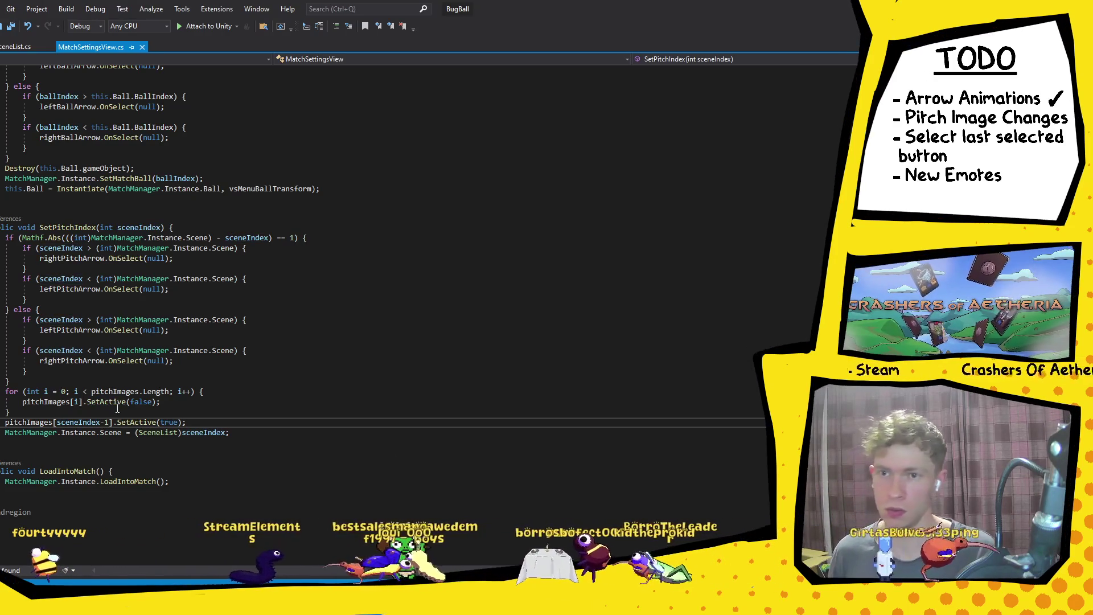
{"action": "key", "text": "ctrl+s"}
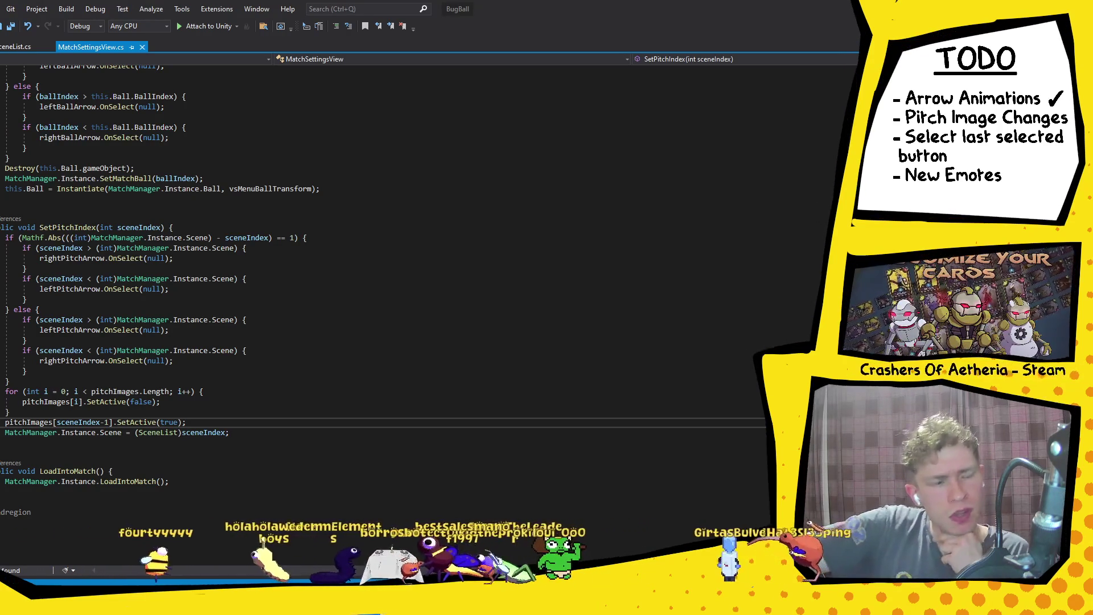
{"action": "key", "text": "alt+Tab"}
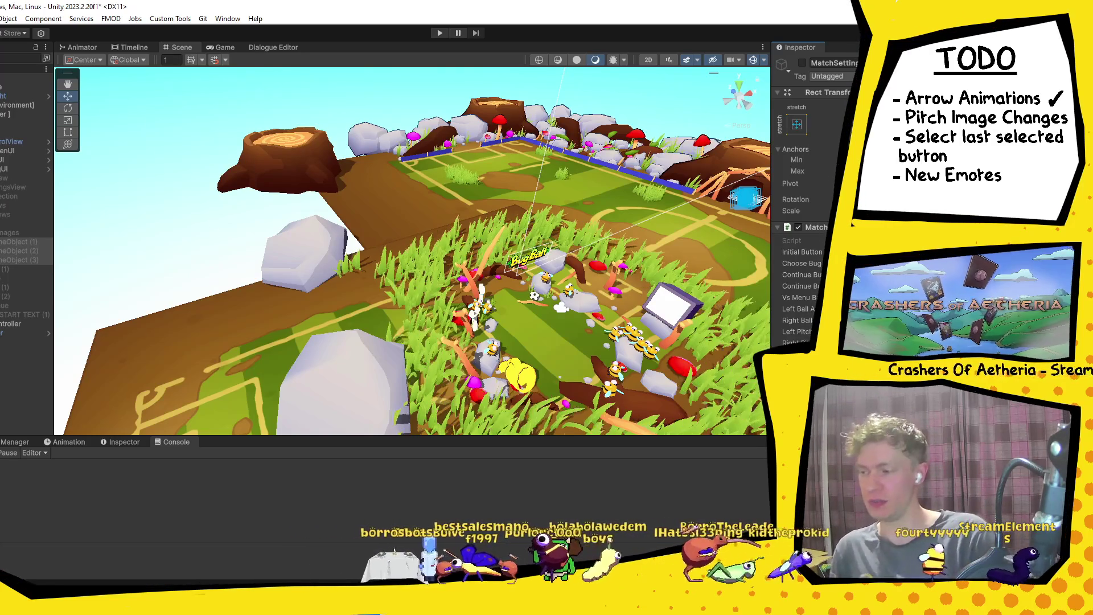
Select GameObject (1), then browse the Project window to Assets/Project/Scenes.
{"action": "left_click", "coordinate": [26, 242]}
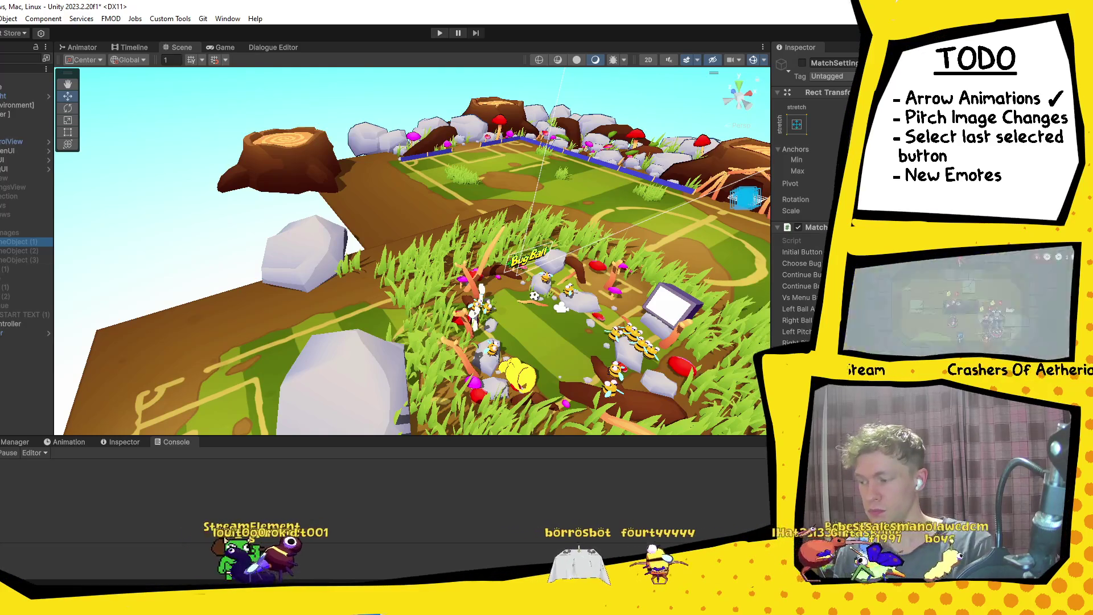
{"action": "key", "text": "ctrl+5"}
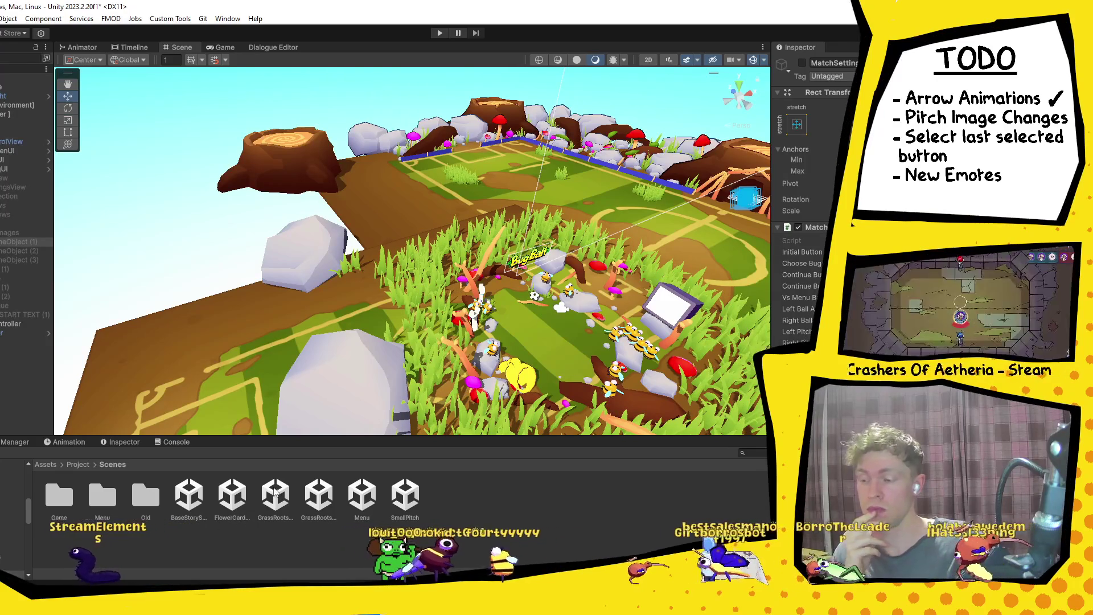
Open the GrassRootsPitch scene, saving changes to the Menu scene.
{"action": "double_click", "coordinate": [275, 500]}
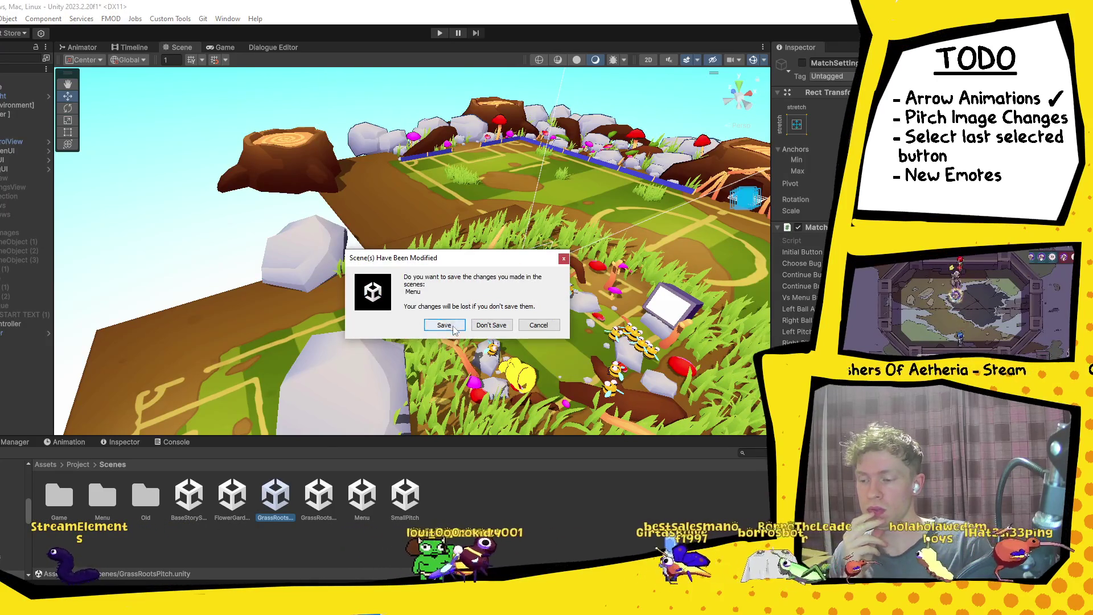
{"action": "left_click", "coordinate": [538, 324]}
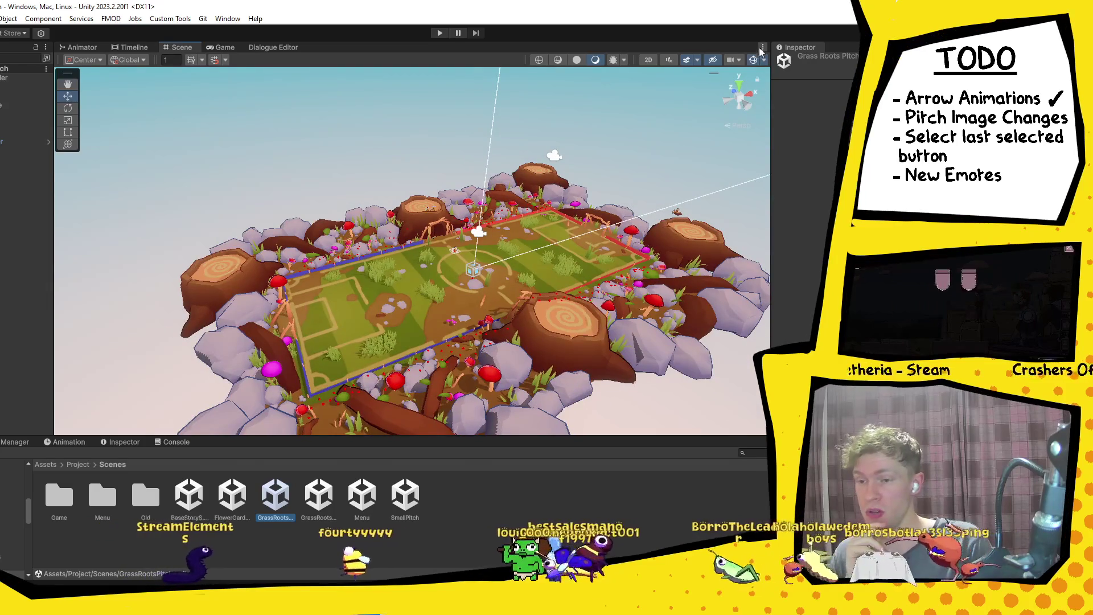
{"action": "scroll", "coordinate": [625, 266], "scroll_direction": "down", "scroll_amount": 8}
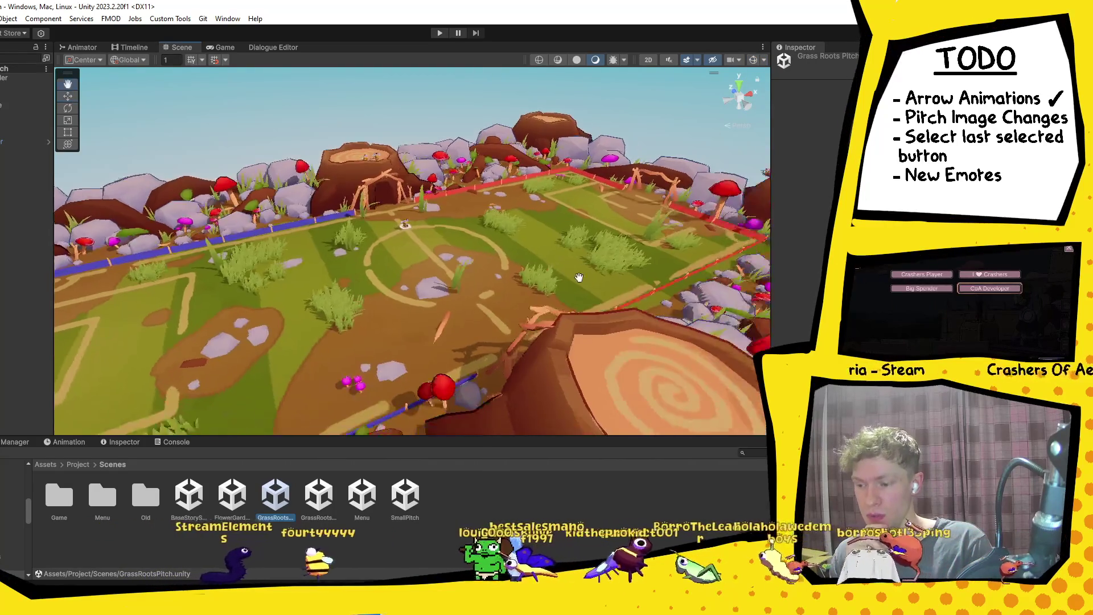
{"action": "scroll", "coordinate": [596, 305], "scroll_direction": "down", "scroll_amount": 10}
{"action": "mouse_move", "coordinate": [597, 305]}
{"action": "left_mouse_down"}
{"action": "mouse_move", "coordinate": [592, 287]}
{"action": "mouse_move", "coordinate": [505, 250]}
{"action": "left_mouse_up"}
{"action": "scroll", "coordinate": [553, 265], "scroll_direction": "up", "scroll_amount": 10}
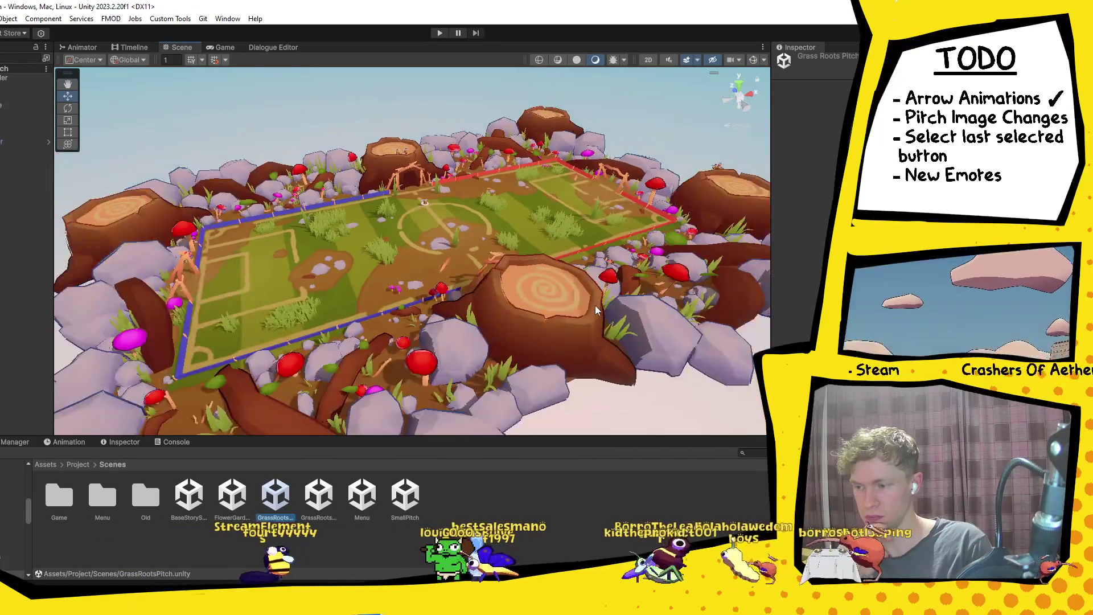
Fly the scene camera to a ground-level view facing the mushrooms and blue fence.
{"action": "key", "text": "w"}
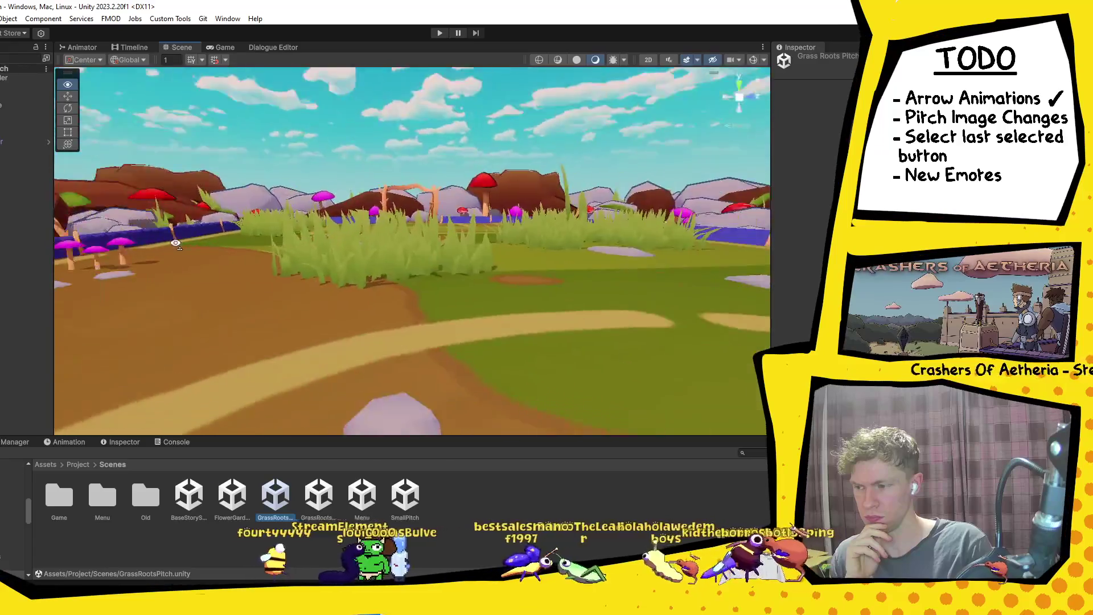
{"action": "key", "text": "w"}
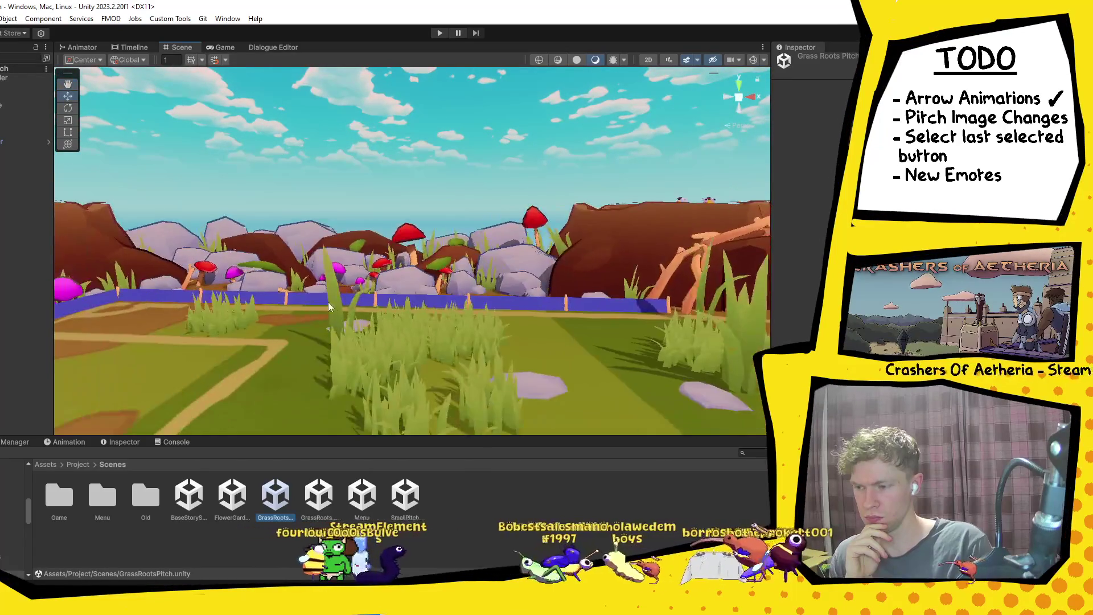
{"action": "key", "text": "w"}
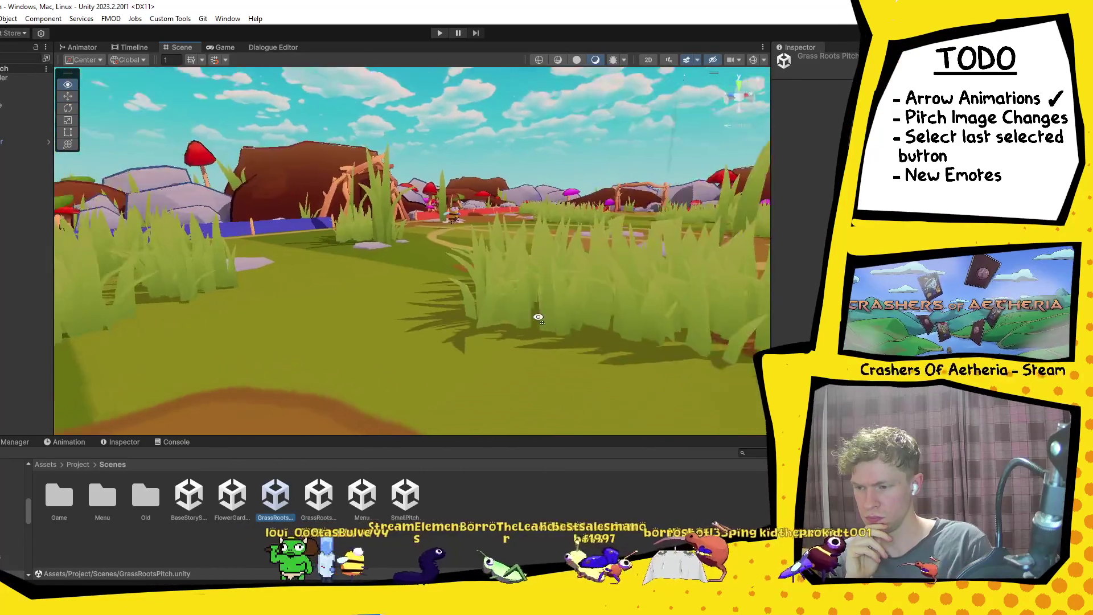
{"action": "key", "text": "w"}
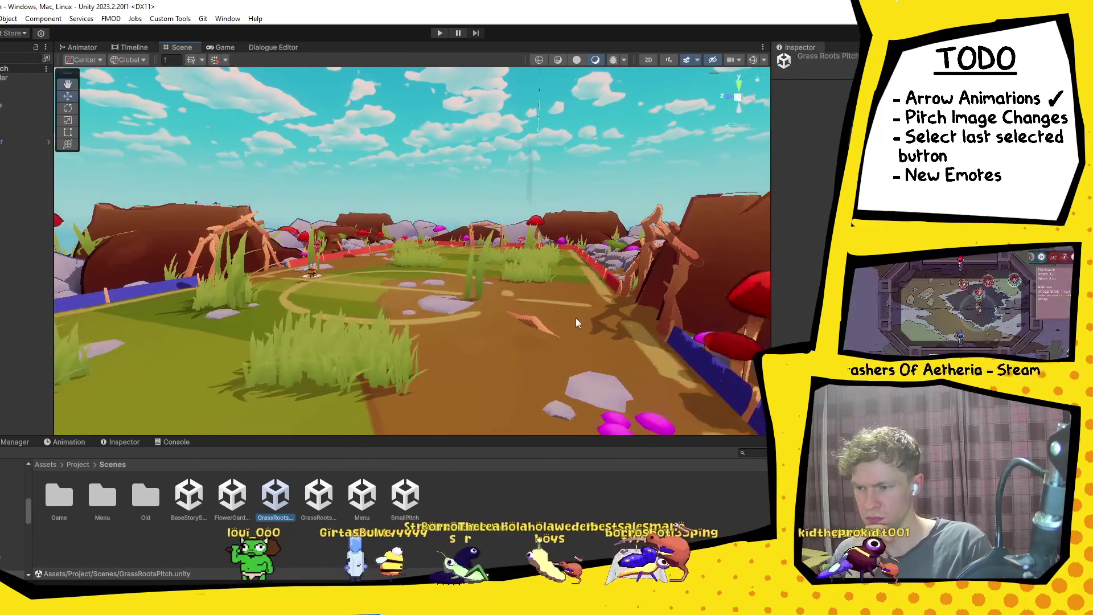
{"action": "key", "text": "e"}
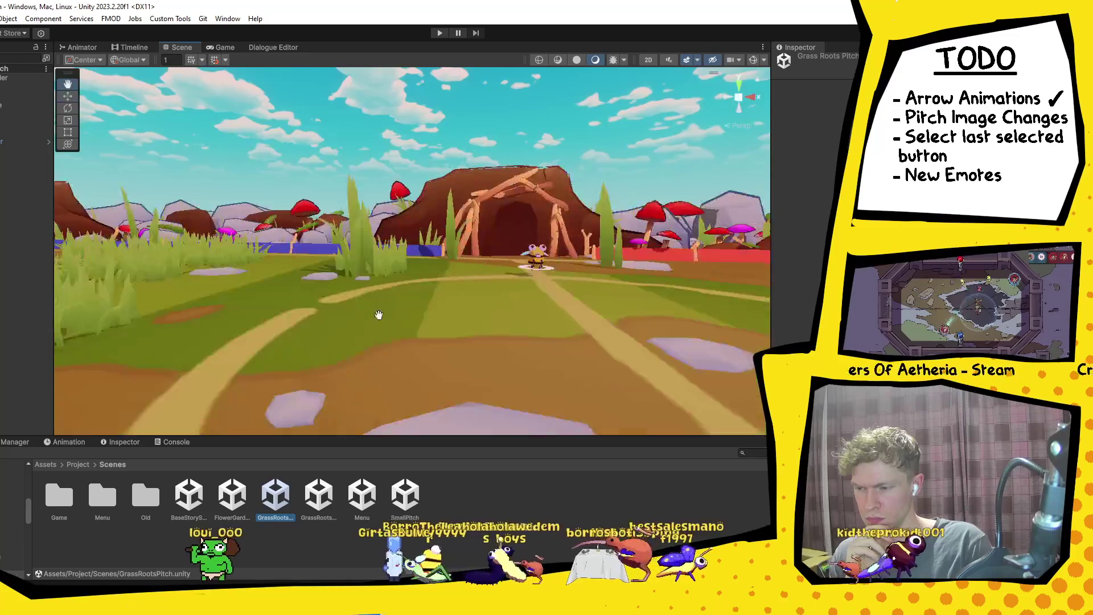
{"action": "key", "text": "w"}
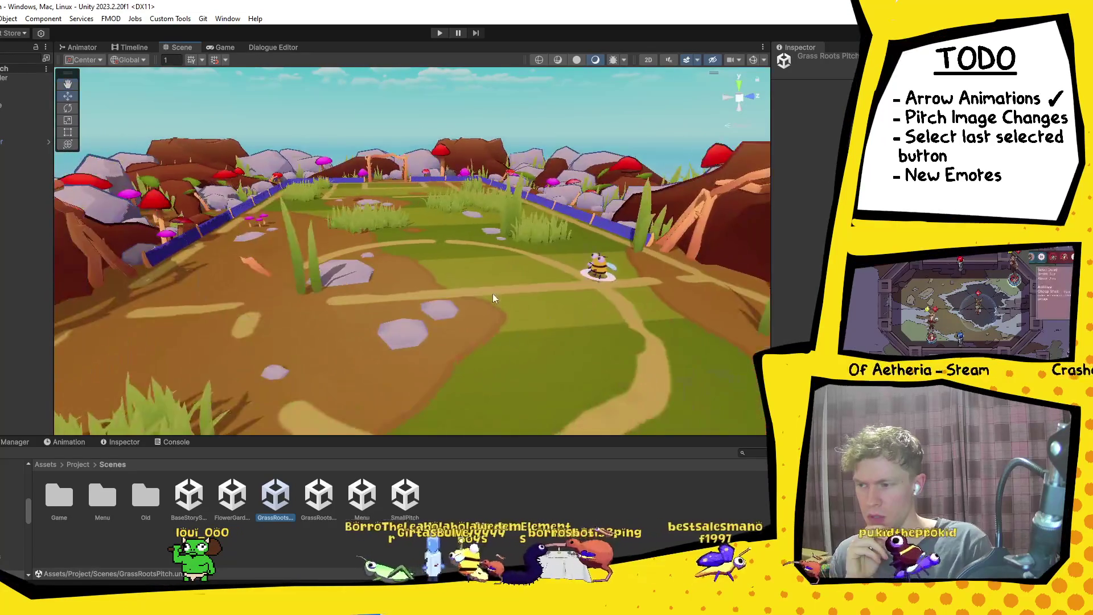
{"action": "key", "text": "q"}
{"action": "key", "text": "Right"}
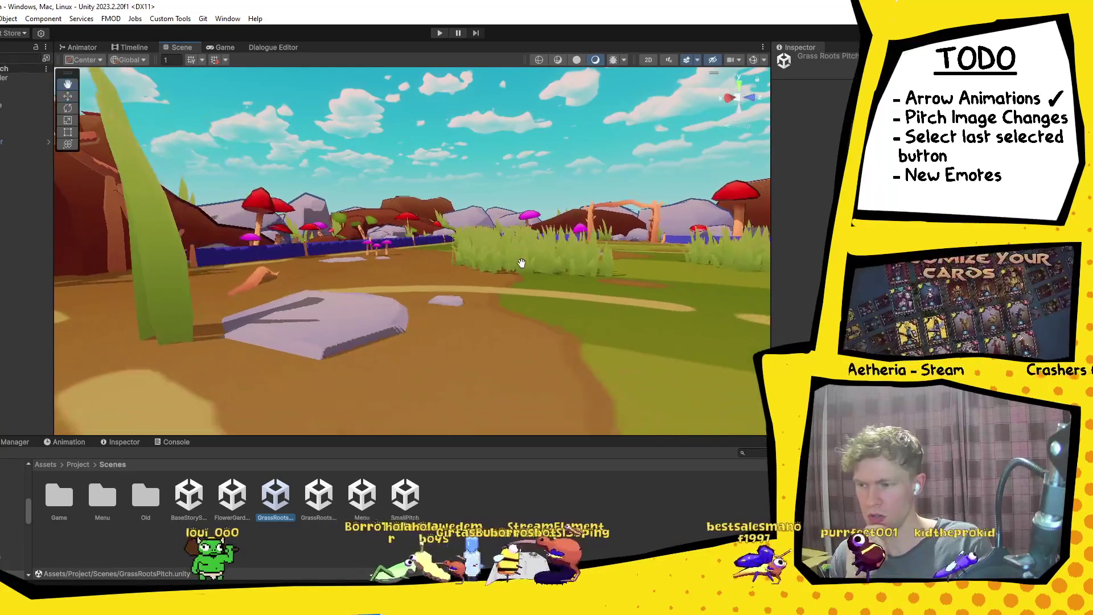
{"action": "key", "text": "w"}
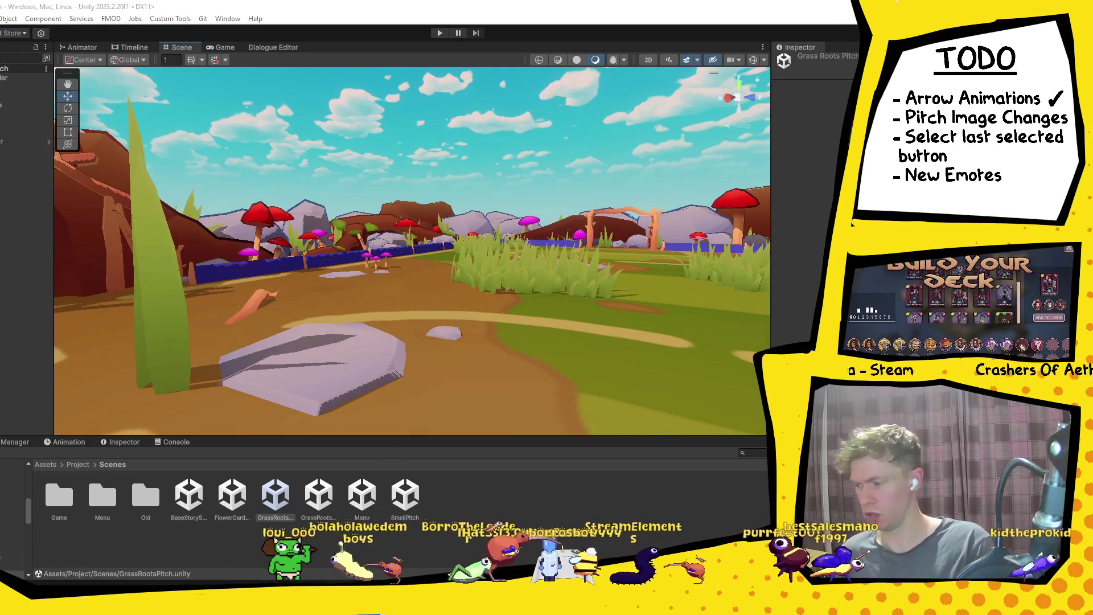
Launch Snipping Tool from Windows search.
{"action": "key", "text": "super"}
{"action": "type", "text": "snip"}
{"action": "key", "text": "Return"}
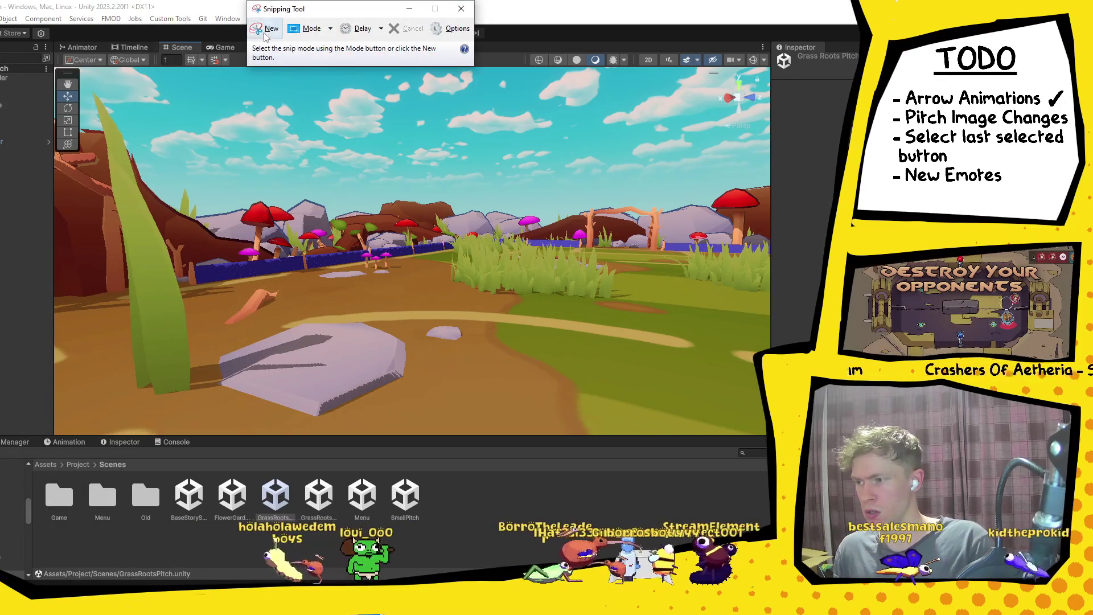
Snip the Unity Scene view of the pitch, then launch Krita and switch to it.
{"action": "left_click", "coordinate": [266, 28]}
{"action": "mouse_move", "coordinate": [83, 69]}
{"action": "left_mouse_down"}
{"action": "mouse_move", "coordinate": [592, 425]}
{"action": "mouse_move", "coordinate": [788, 452]}
{"action": "mouse_move", "coordinate": [767, 434]}
{"action": "left_mouse_up"}
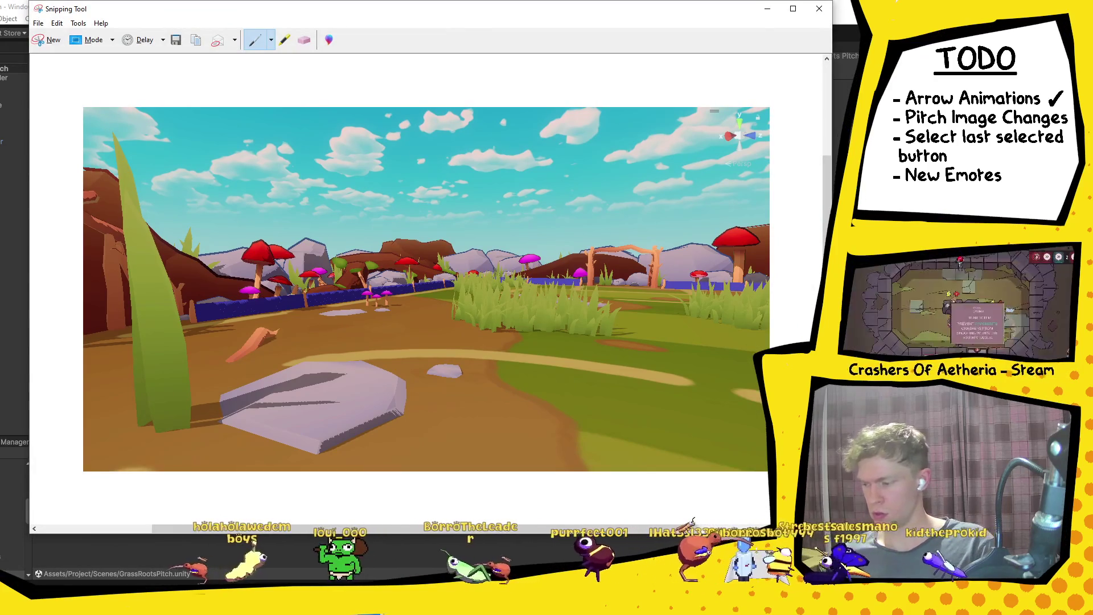
{"action": "key", "text": "super"}
{"action": "type", "text": "krita"}
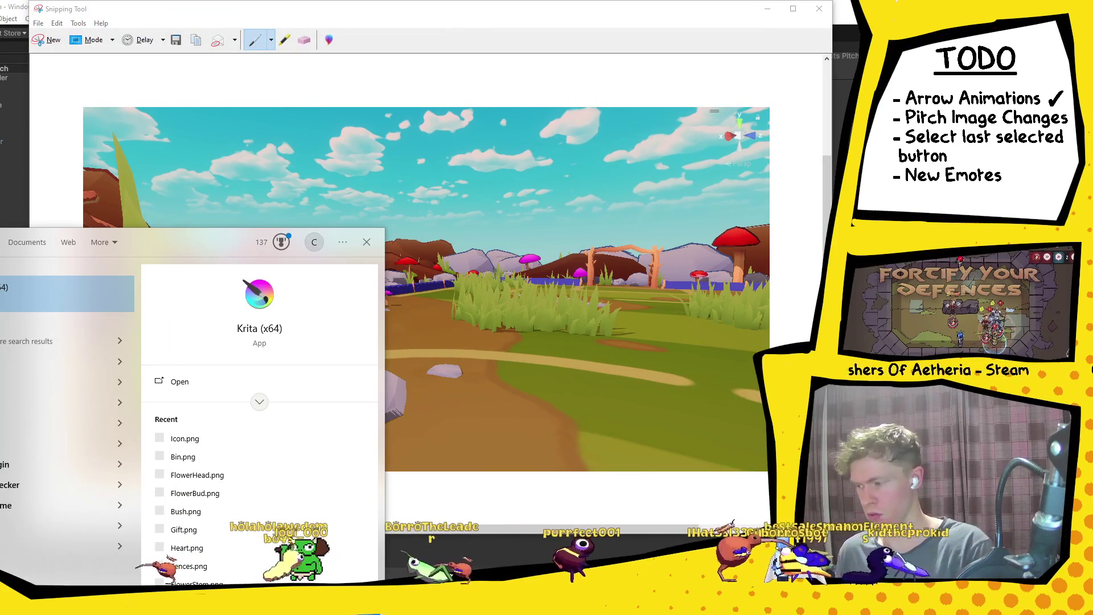
{"action": "left_click", "coordinate": [48, 308]}
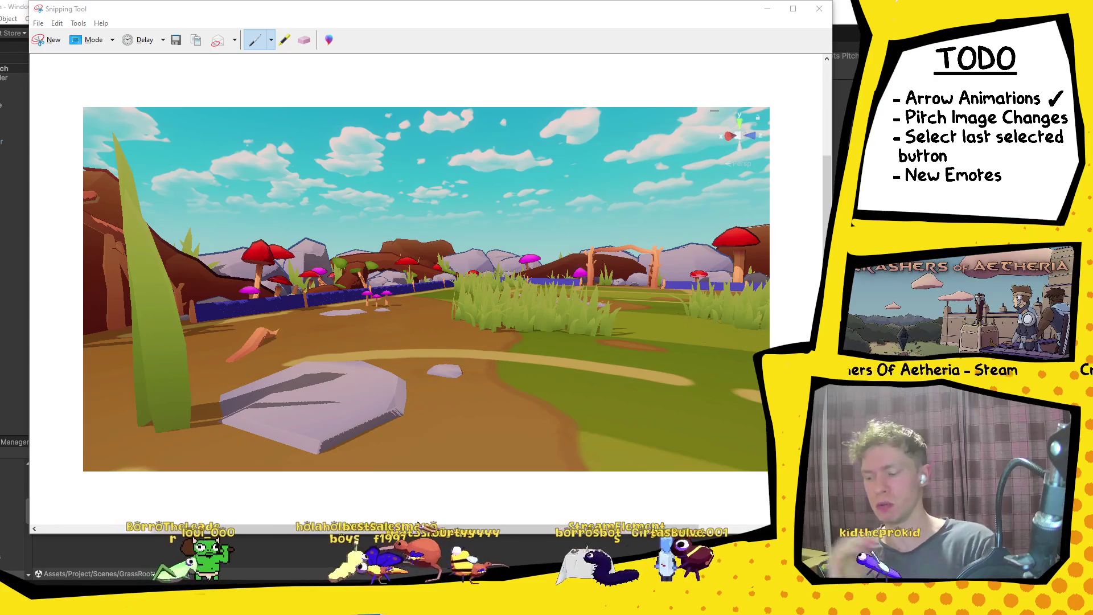
{"action": "key", "text": "alt+Tab"}
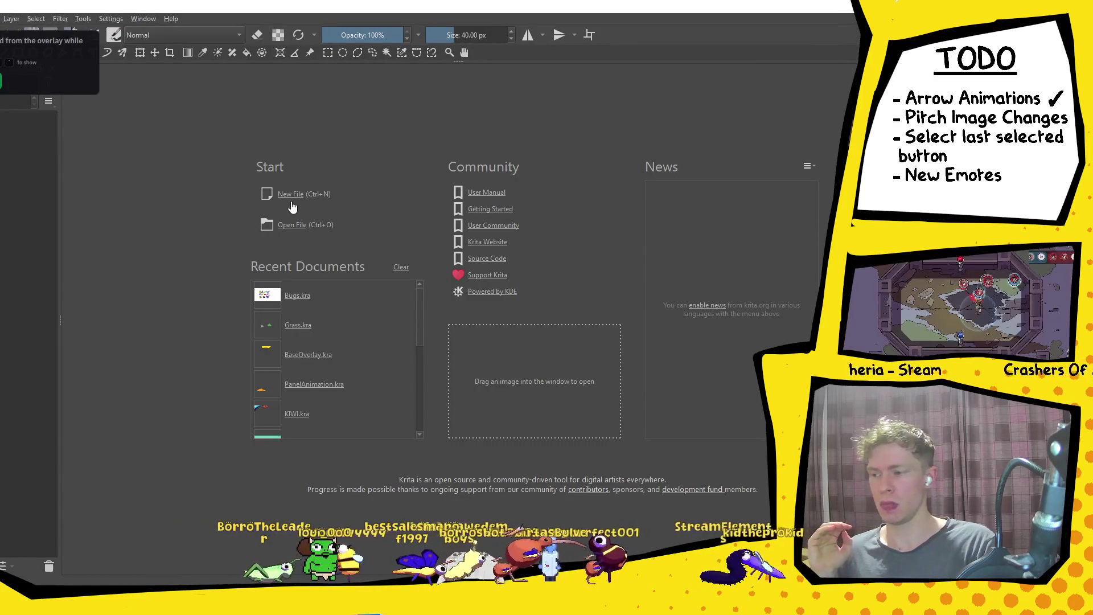
Create a new Krita document with width 1920 and height 1080 pixels.
{"action": "left_click", "coordinate": [290, 206]}
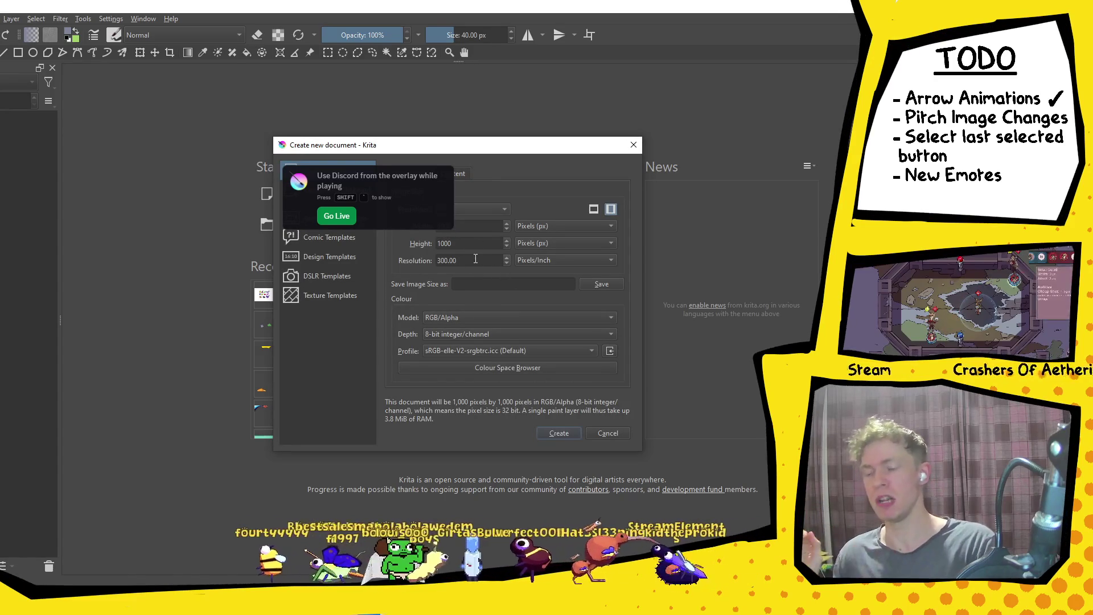
{"action": "left_click", "coordinate": [466, 246]}
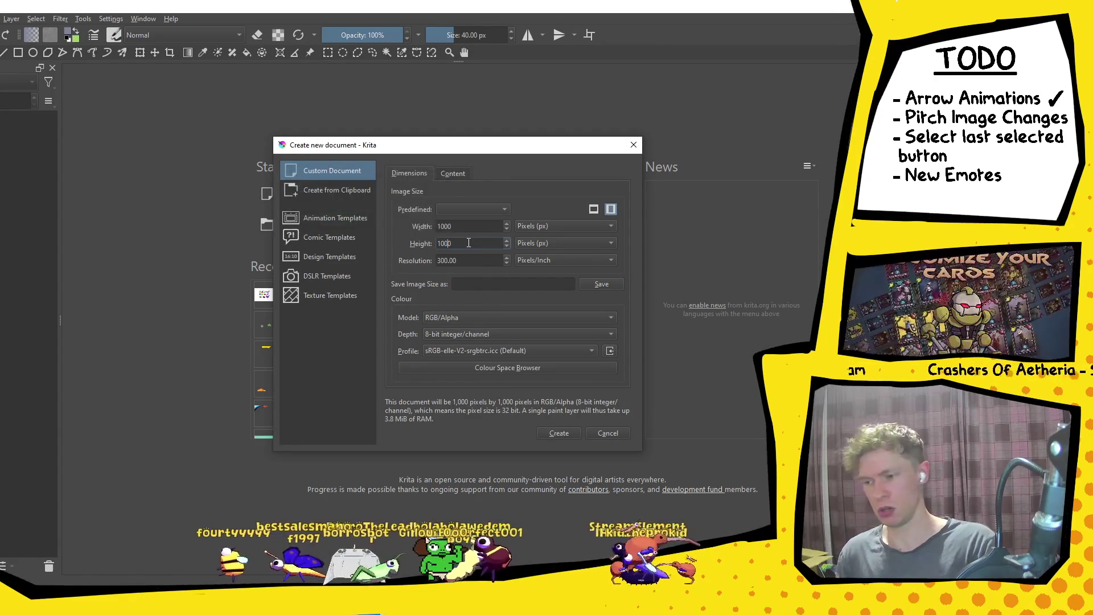
{"action": "key", "text": "BackSpace"}
{"action": "key", "text": "BackSpace"}
{"action": "type", "text": "80"}
{"action": "key", "text": "shift+Tab"}
{"action": "type", "text": "19"}
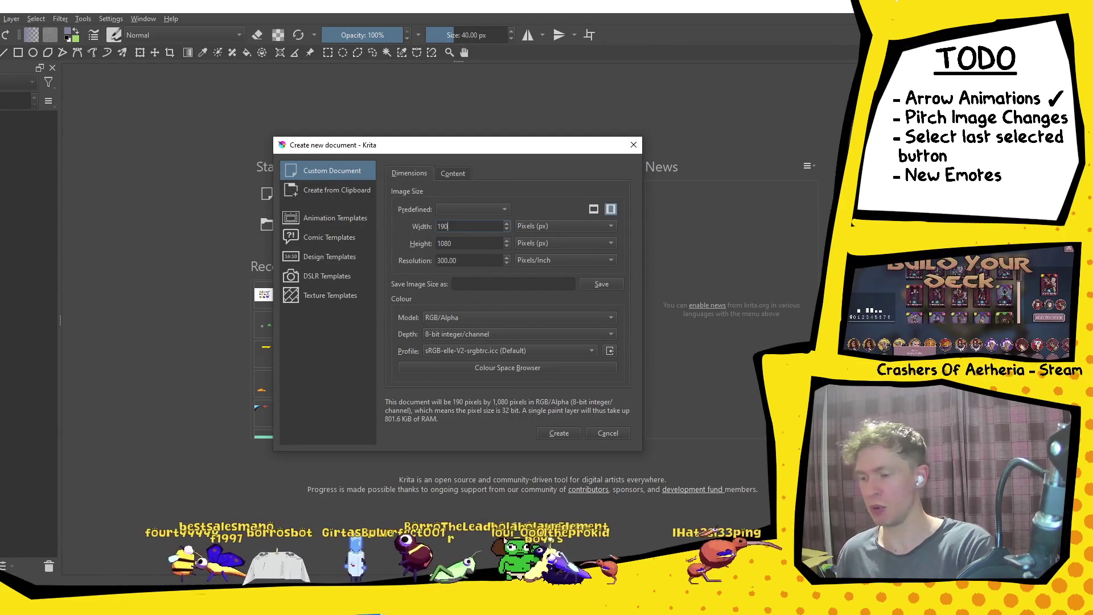
{"action": "type", "text": "20"}
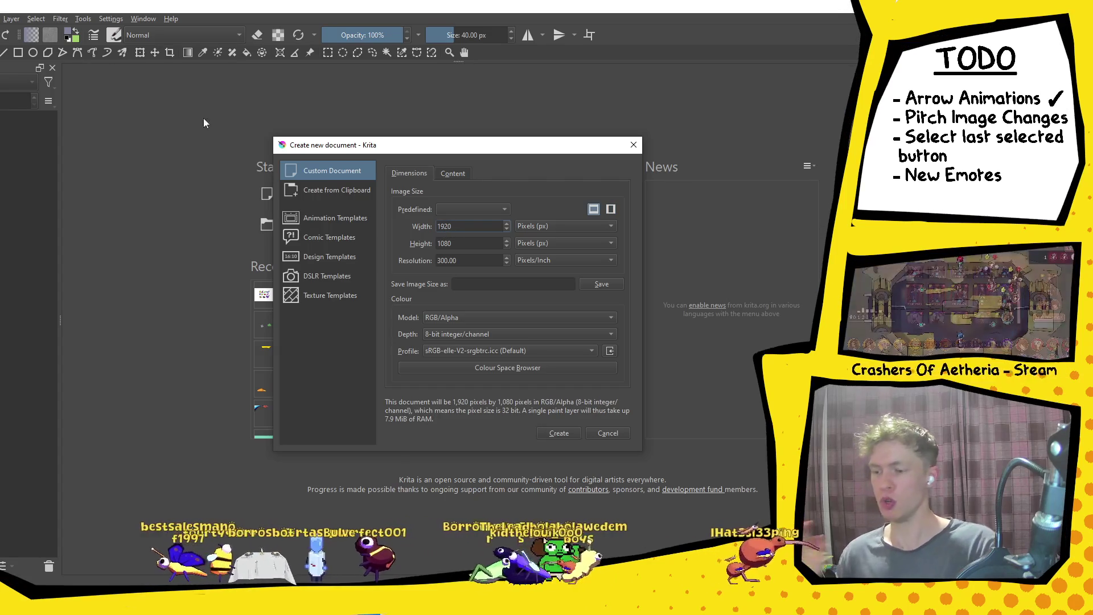
{"action": "left_click", "coordinate": [558, 433]}
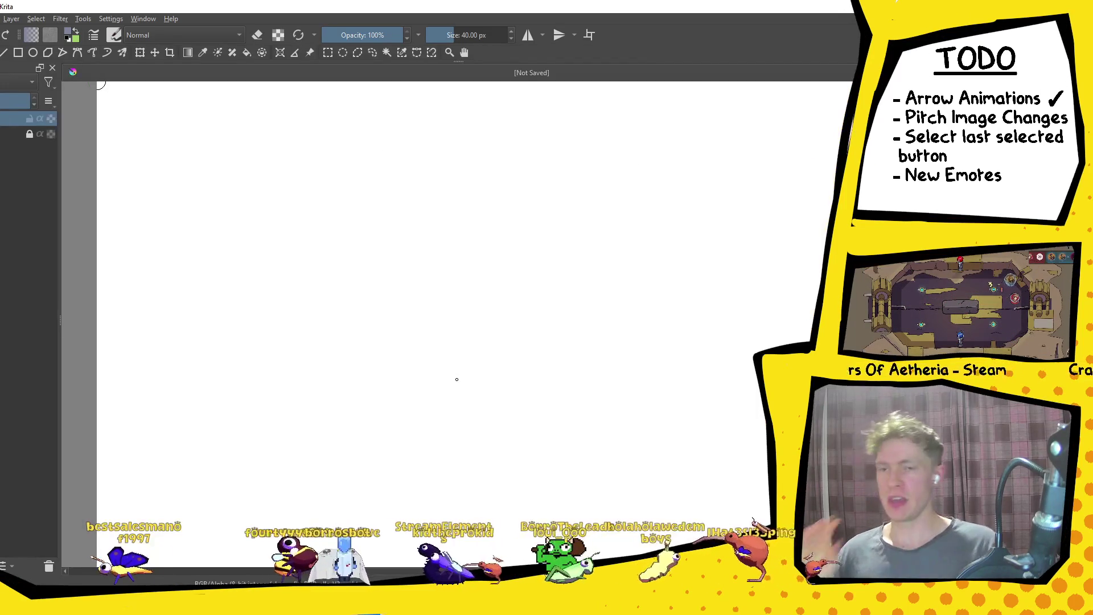
Paste the captured pitch snip onto the canvas as sRGB, viewing it at 50% zoom.
{"action": "key", "text": "minus"}
{"action": "key", "text": "minus"}
{"action": "key", "text": "minus"}
{"action": "key", "text": "plus"}
{"action": "key", "text": "ctrl+v"}
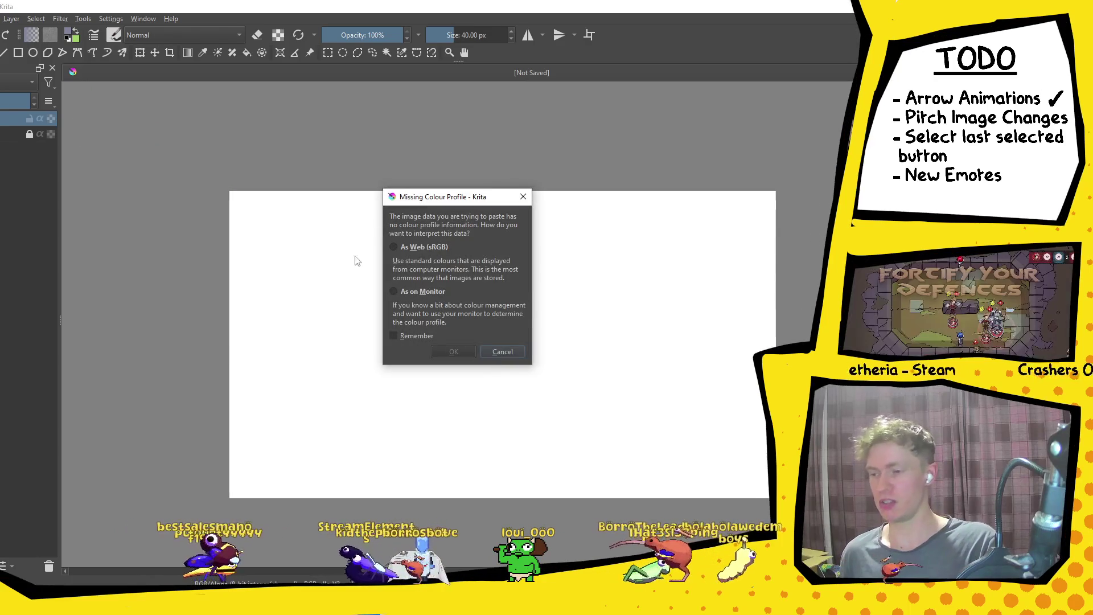
{"action": "left_click", "coordinate": [394, 247]}
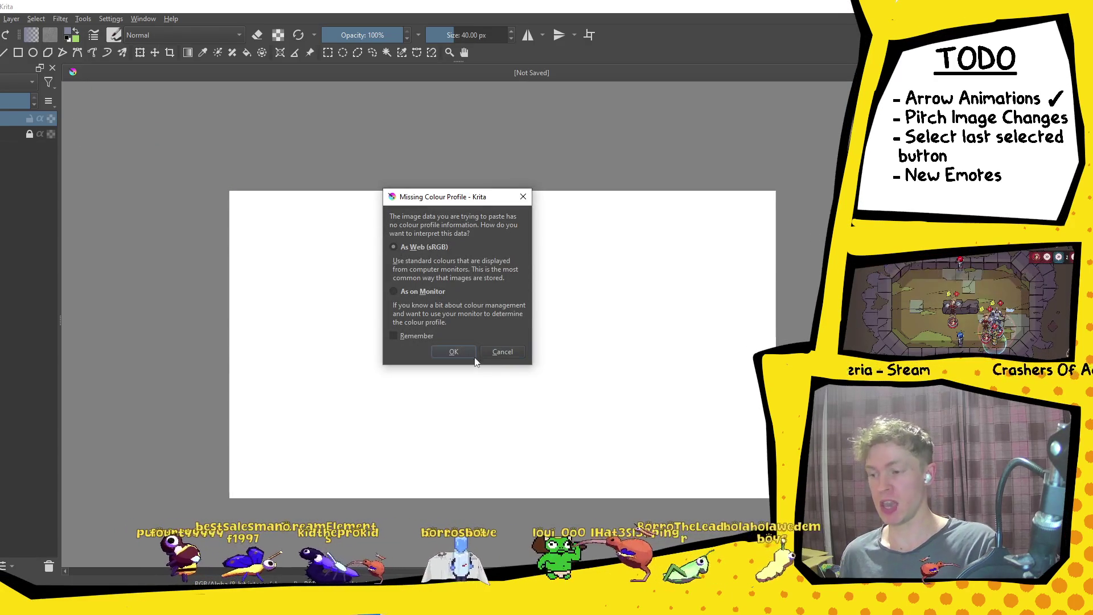
{"action": "left_click", "coordinate": [470, 352]}
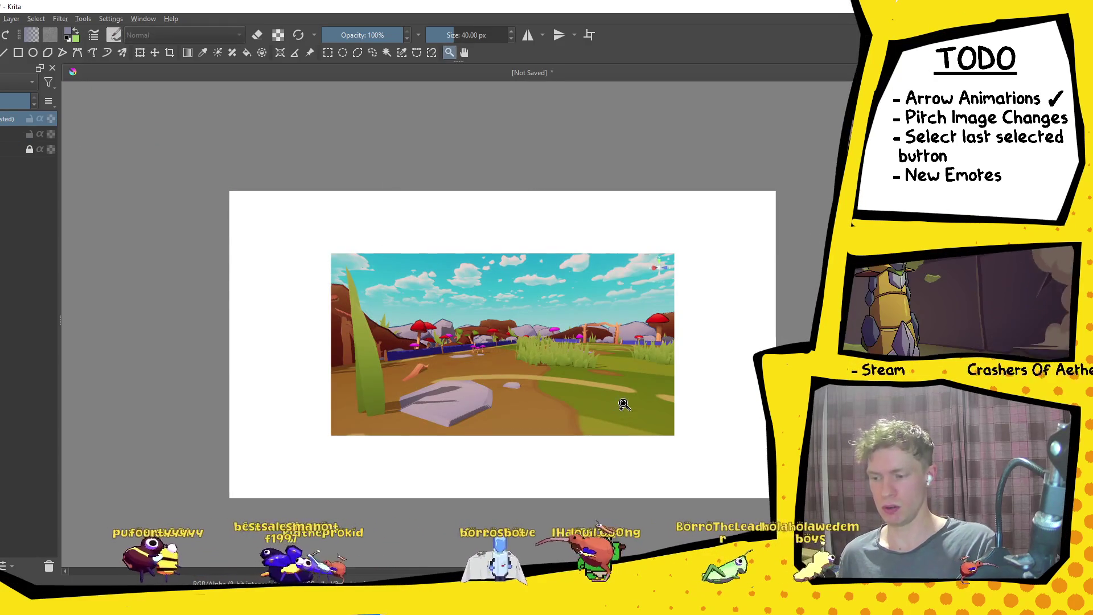
{"action": "left_click", "coordinate": [623, 403]}
{"action": "left_click", "coordinate": [400, 293], "text": "alt"}
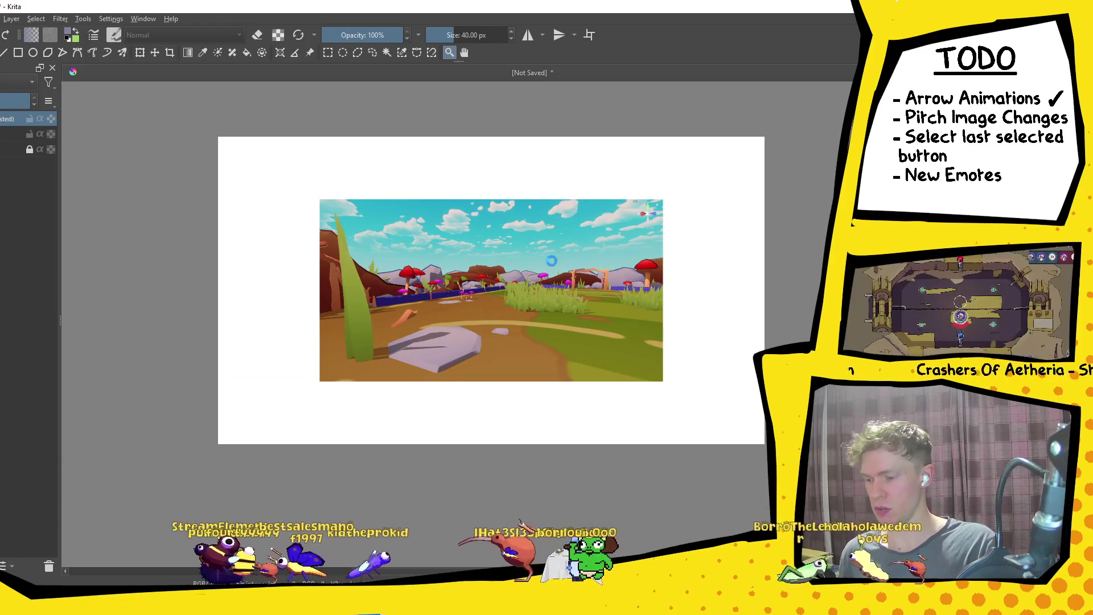
Move the screenshot to the top-left corner and scale it to fill the canvas.
{"action": "key", "text": "ctrl+t"}
{"action": "left_click_drag", "start_coordinate": [540, 266], "coordinate": [436, 203]}
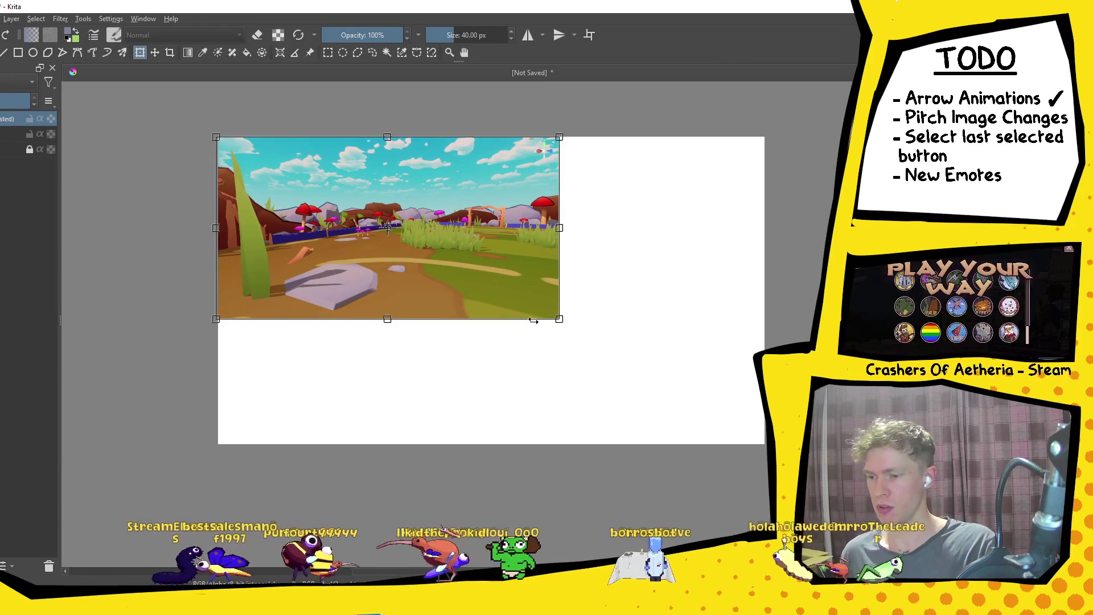
{"action": "left_click_drag", "start_coordinate": [559, 319], "coordinate": [763, 435]}
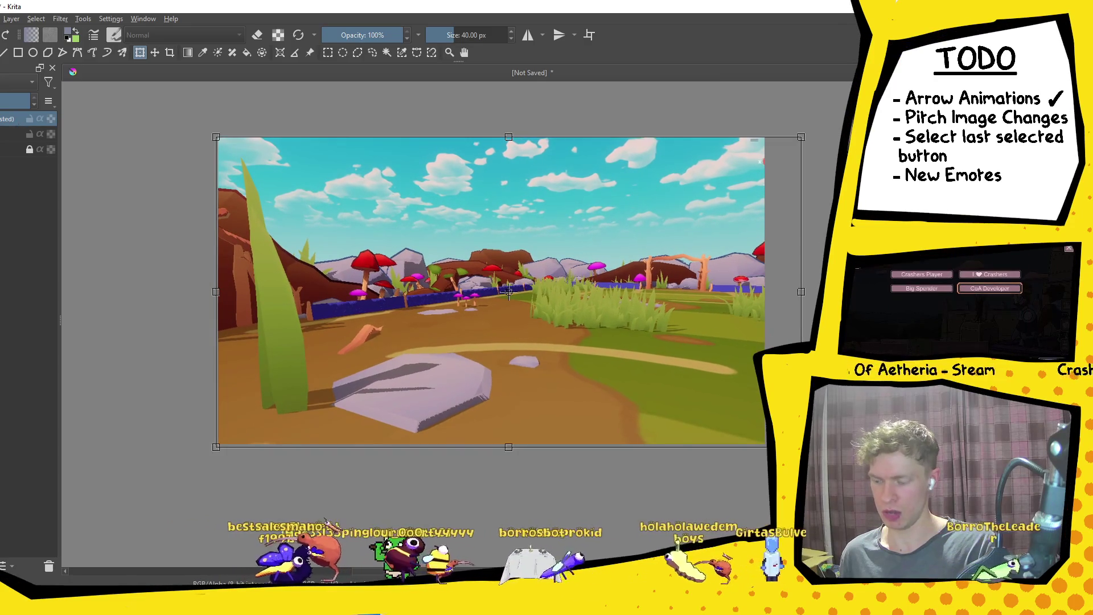
{"action": "key", "text": "Return"}
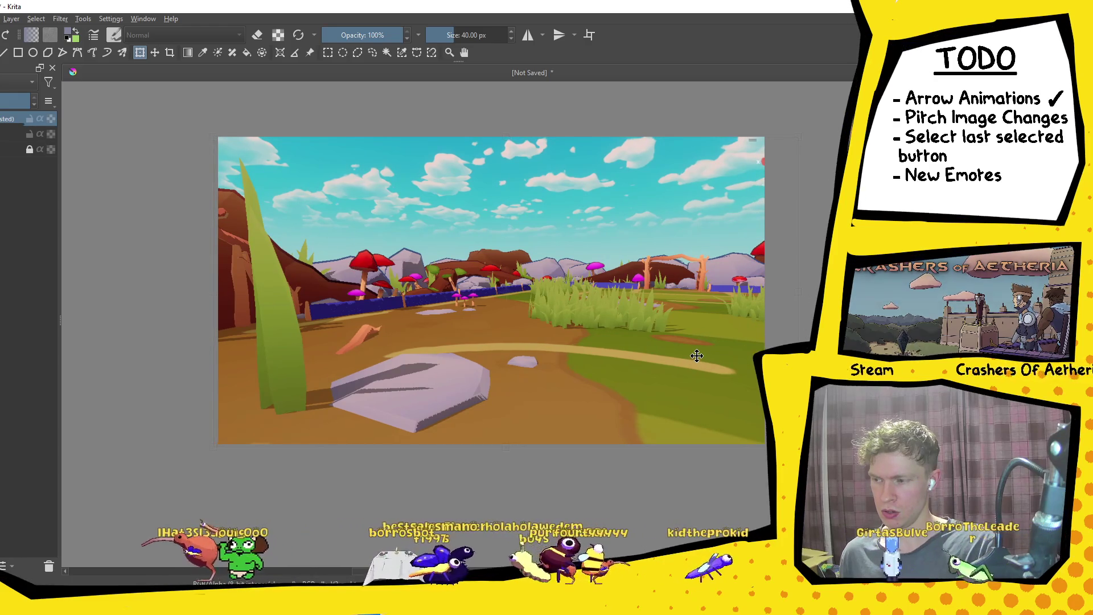
{"action": "left_click", "coordinate": [766, 255]}
{"action": "left_click_drag", "start_coordinate": [799, 137], "coordinate": [814, 132]}
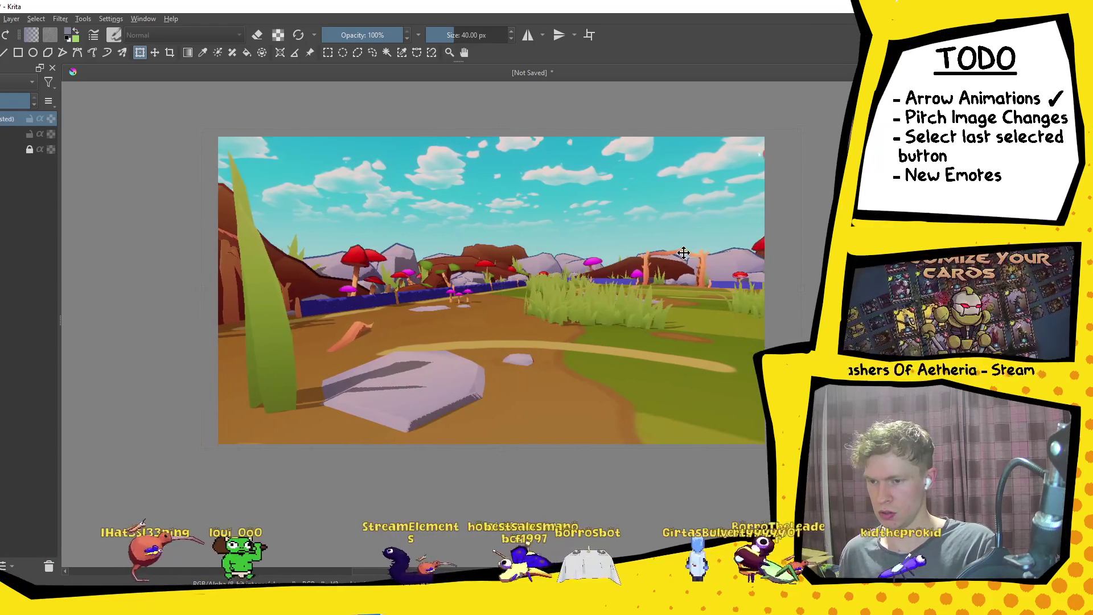
{"action": "left_click", "coordinate": [690, 253]}
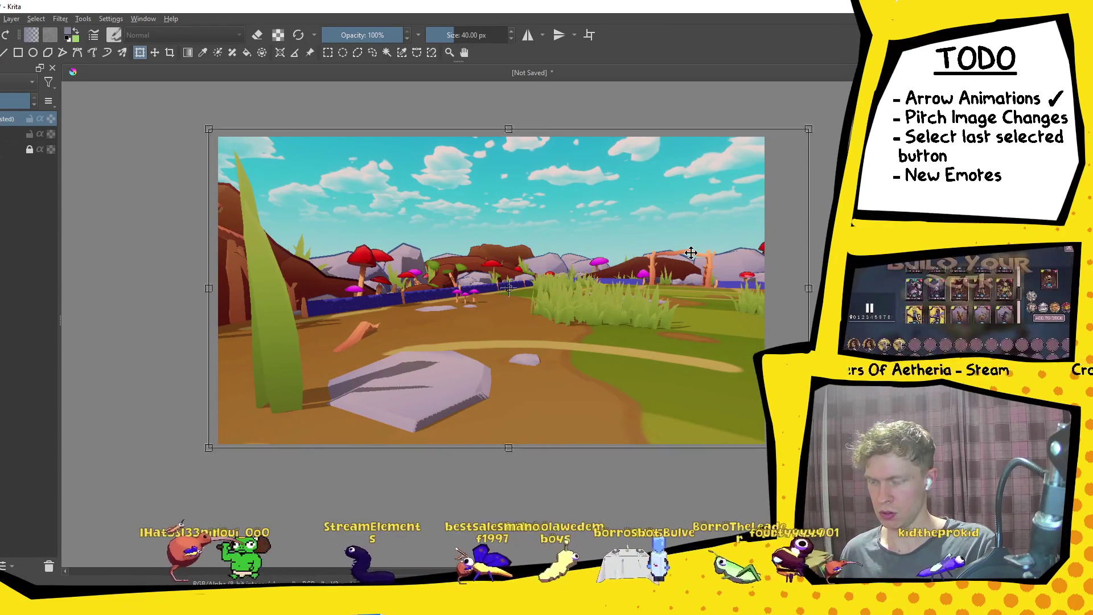
{"action": "key", "text": "Return"}
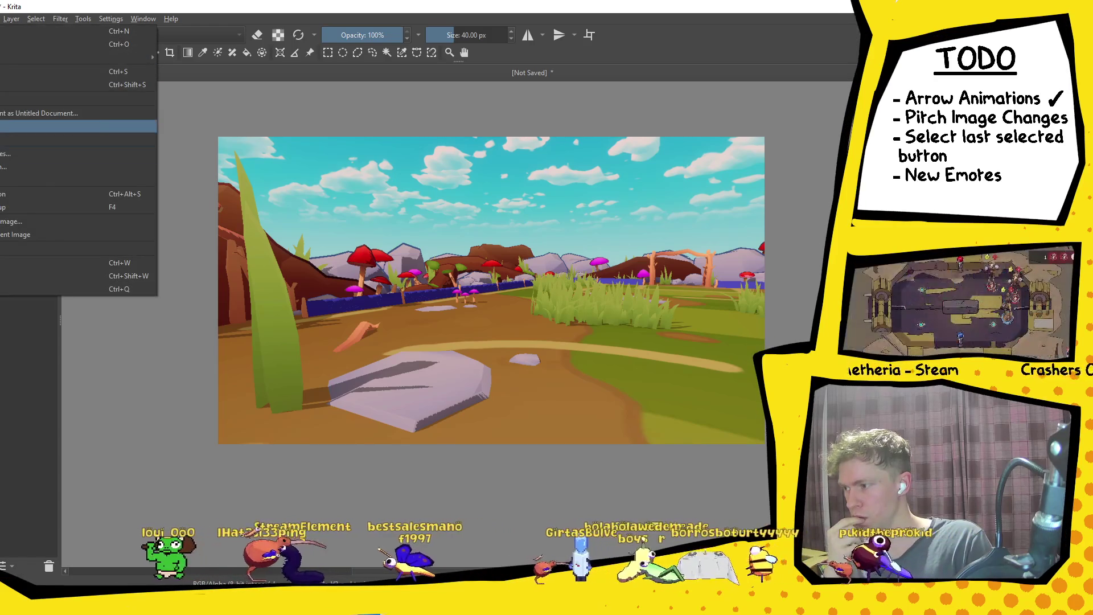
Save the image, browsing to Documents > GitHub > BugBall > BugBall > Assets > Project > Art > UI > BugSelection.
{"action": "key", "text": "ctrl+s"}
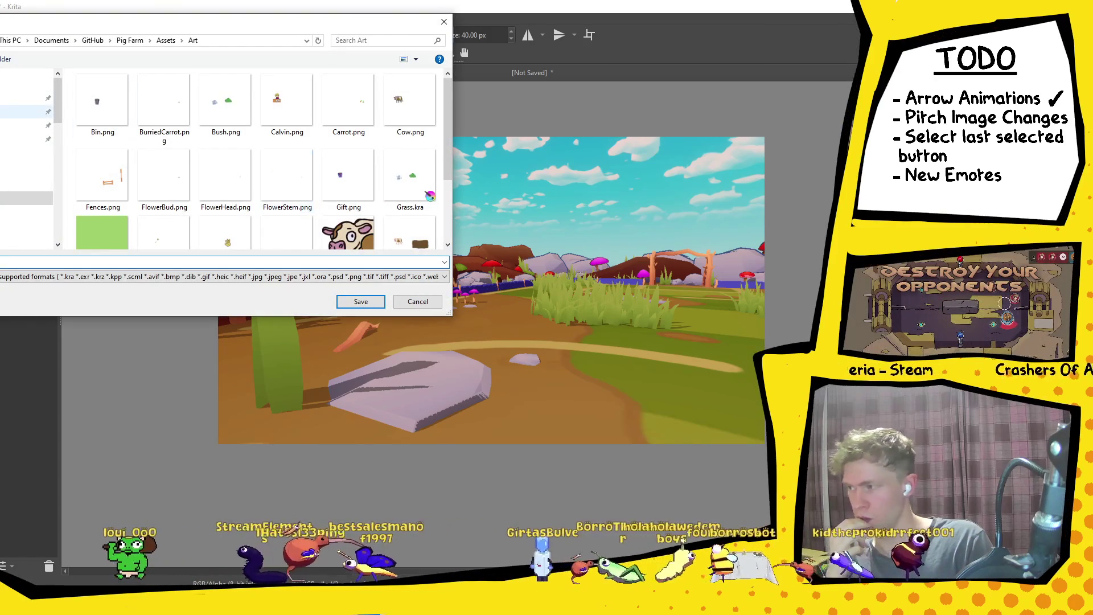
{"action": "left_click", "coordinate": [26, 157]}
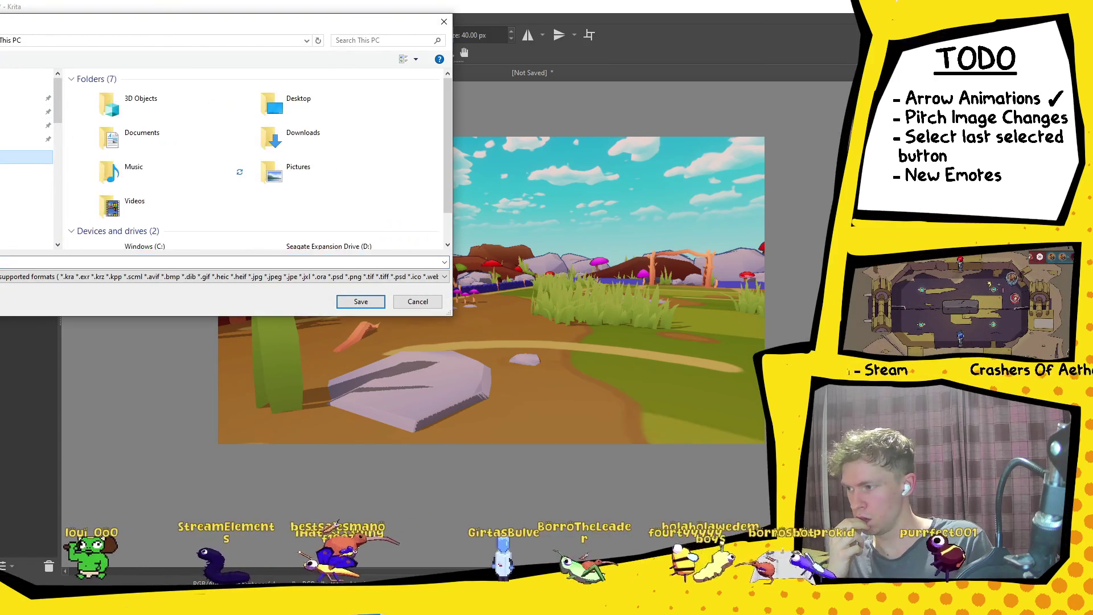
{"action": "double_click", "coordinate": [172, 142]}
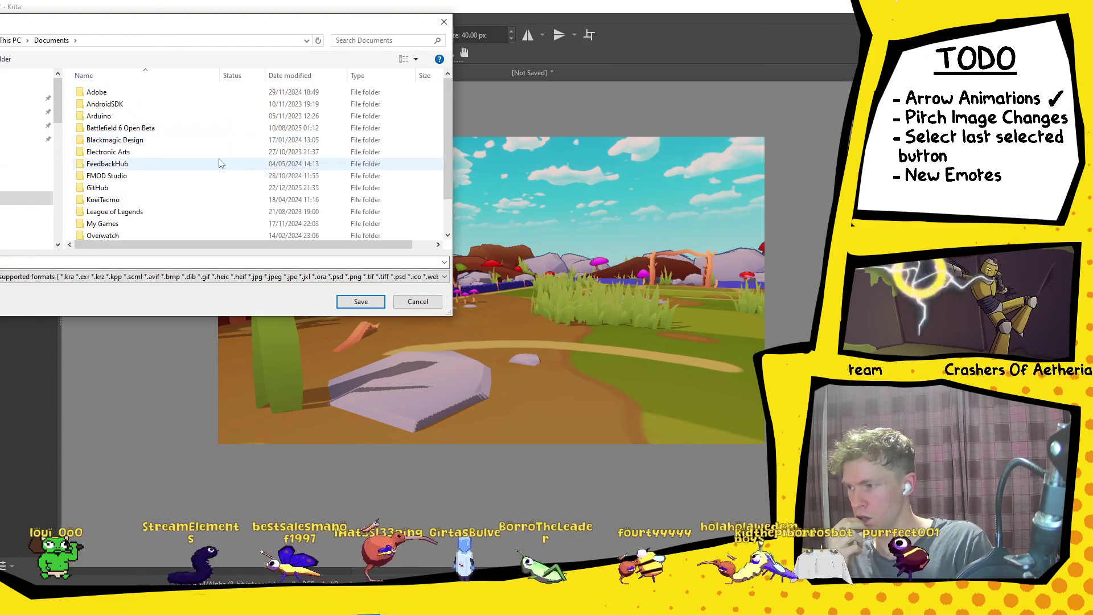
{"action": "double_click", "coordinate": [156, 187]}
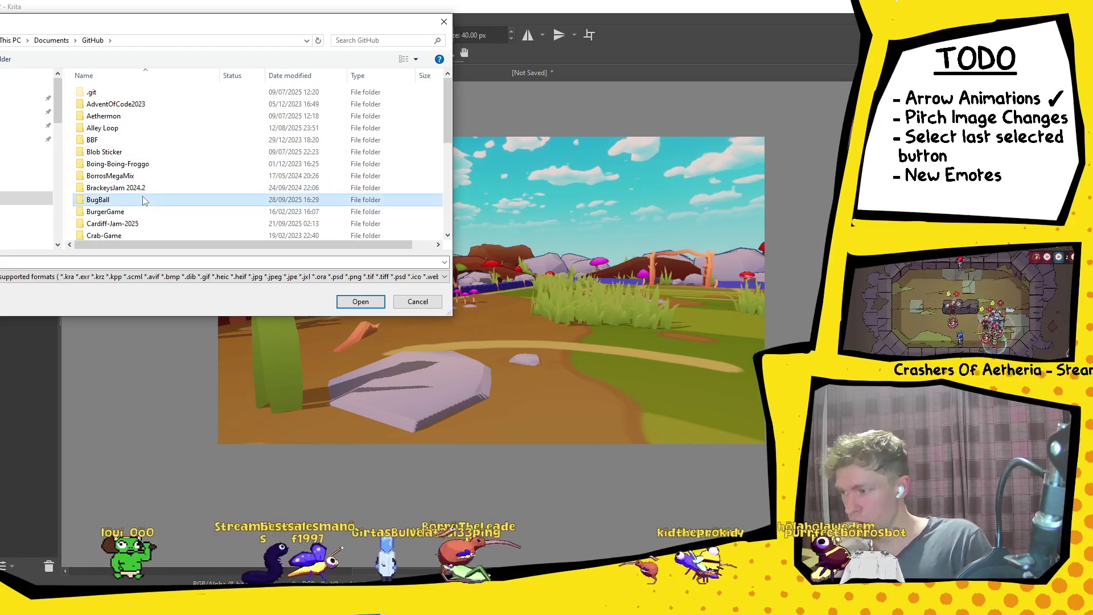
{"action": "double_click", "coordinate": [145, 199]}
{"action": "double_click", "coordinate": [108, 104]}
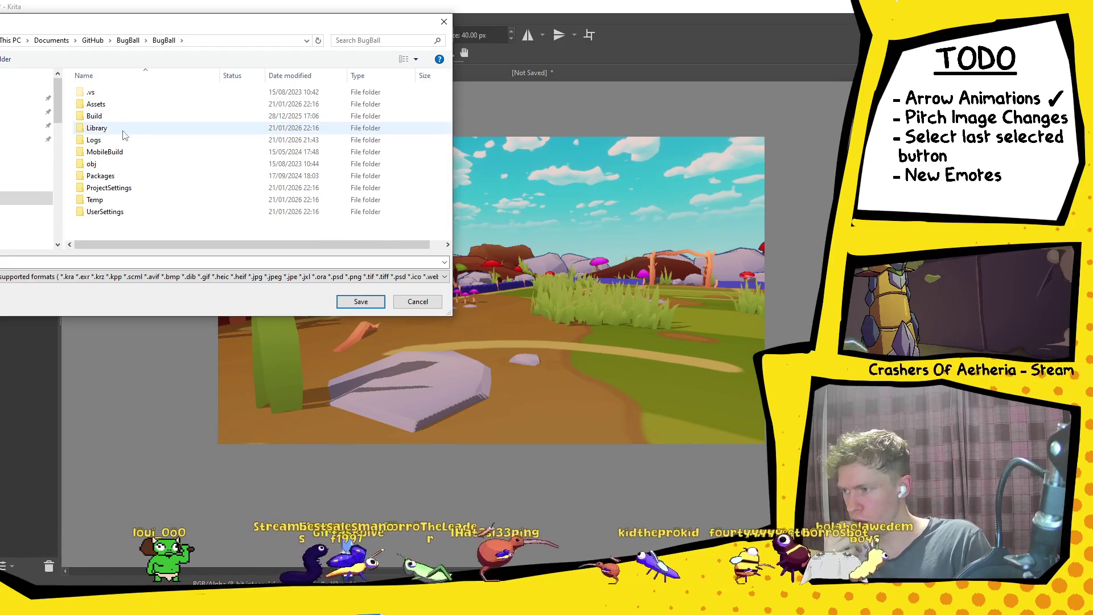
{"action": "double_click", "coordinate": [111, 105]}
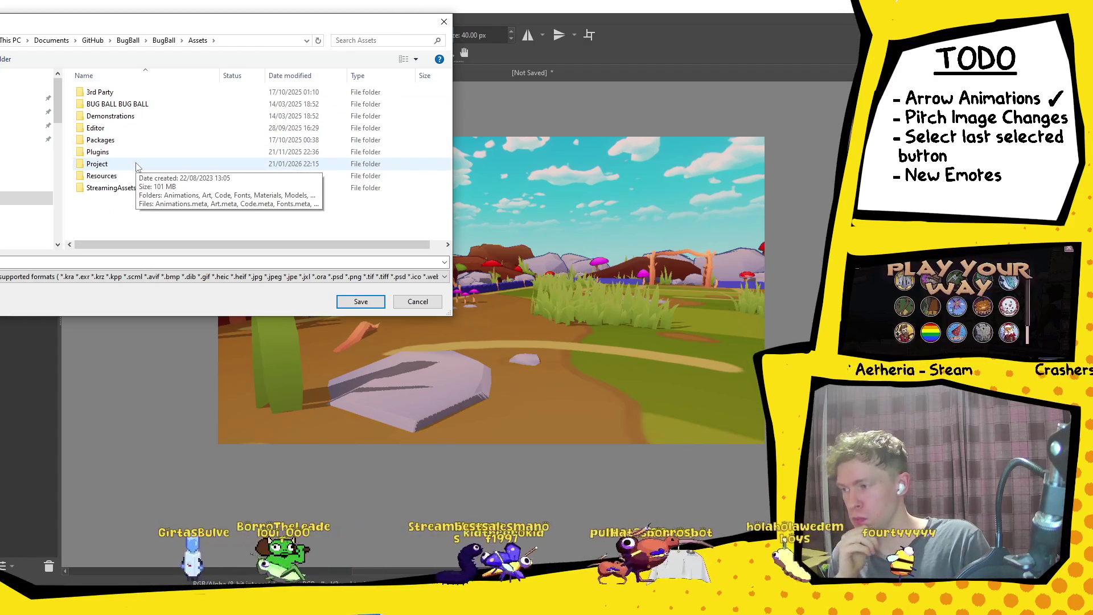
{"action": "double_click", "coordinate": [136, 165]}
{"action": "left_click", "coordinate": [99, 106]}
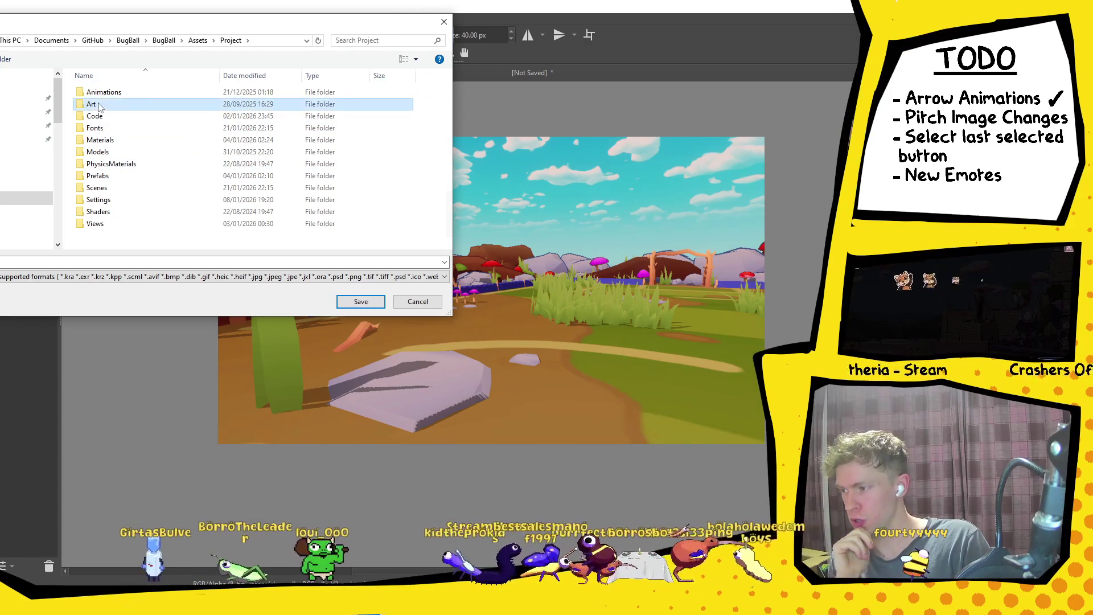
{"action": "double_click", "coordinate": [98, 106]}
{"action": "double_click", "coordinate": [287, 106]}
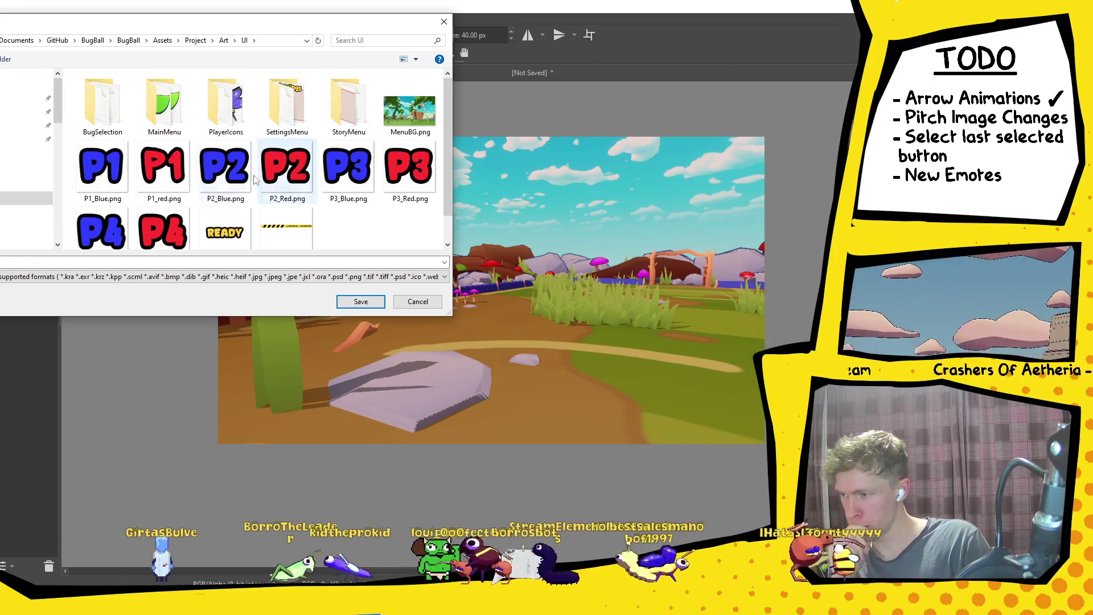
{"action": "double_click", "coordinate": [105, 112]}
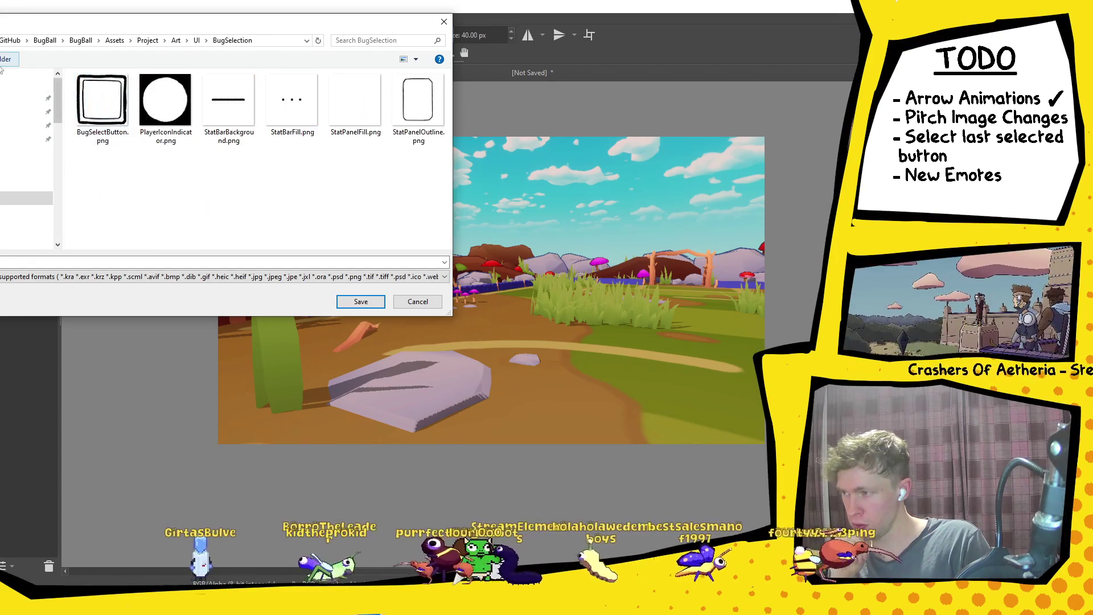
Create a PitchImages folder there and save the image inside it.
{"action": "left_click", "coordinate": [9, 59]}
{"action": "type", "text": "PitchImages"}
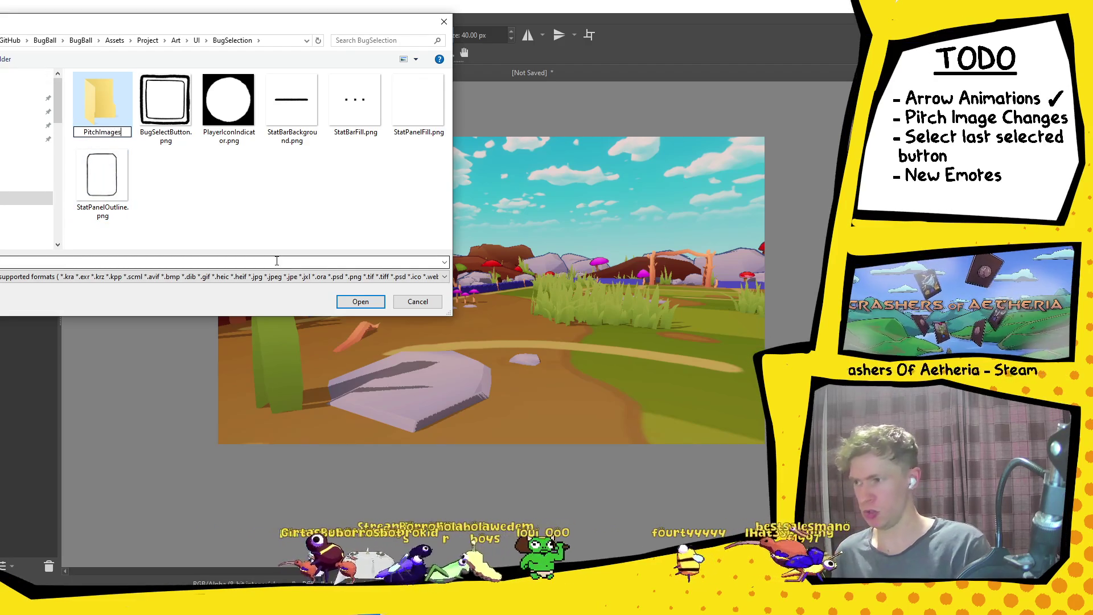
{"action": "key", "text": "Return"}
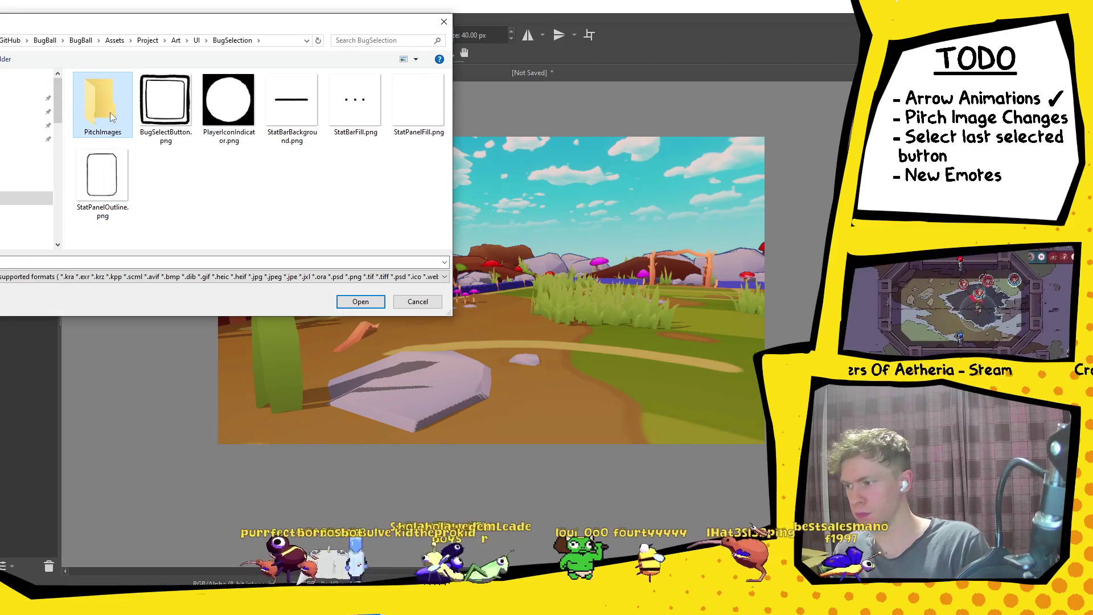
{"action": "double_click", "coordinate": [112, 117]}
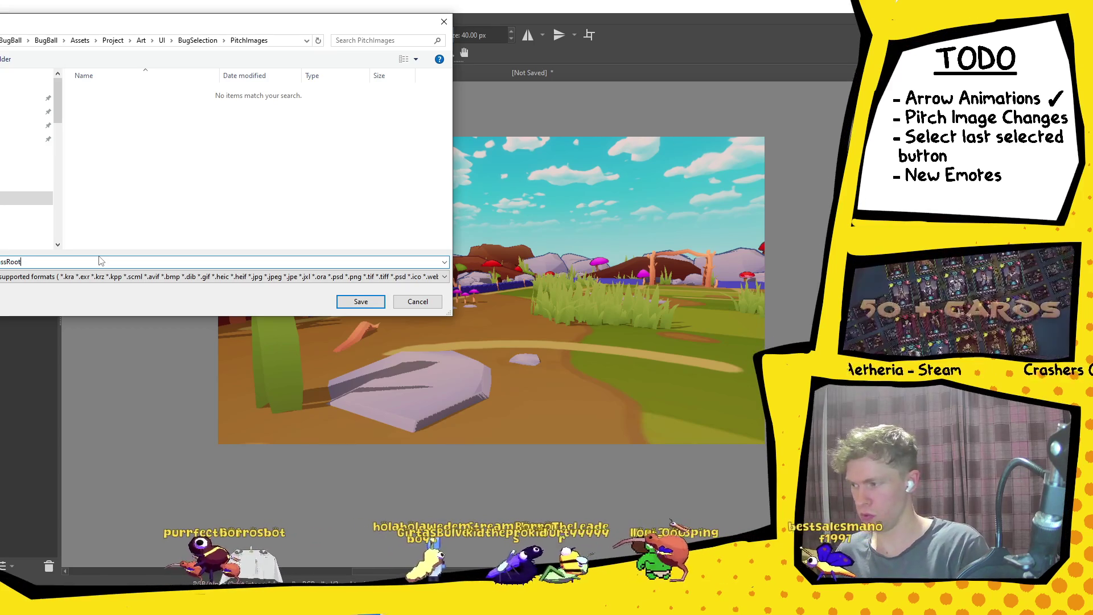
{"action": "type", "text": "ssRootsPitchImage"}
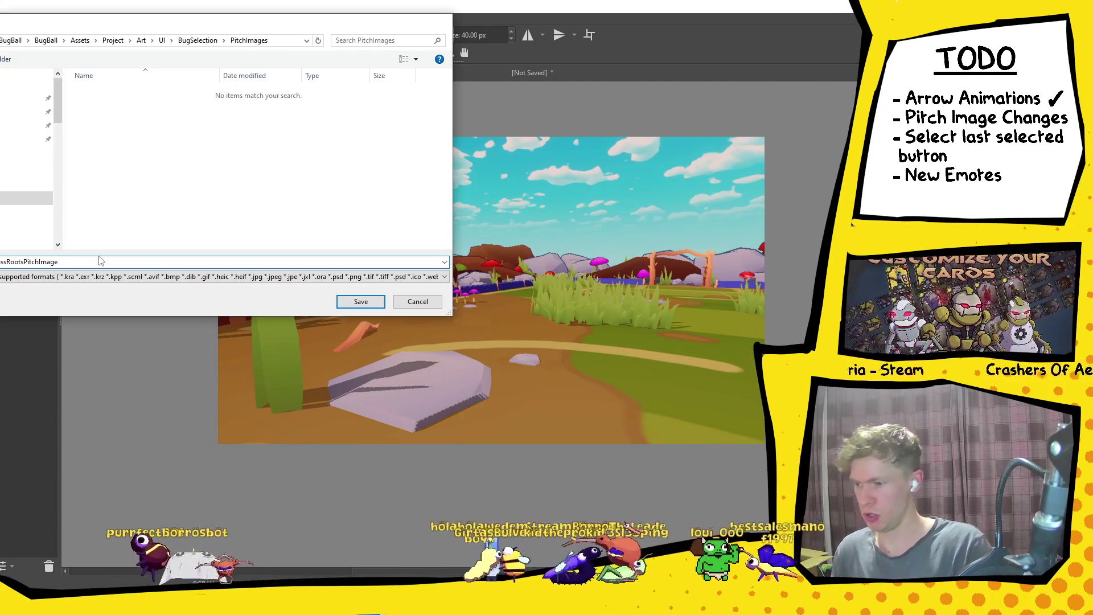
{"action": "key", "text": "Return"}
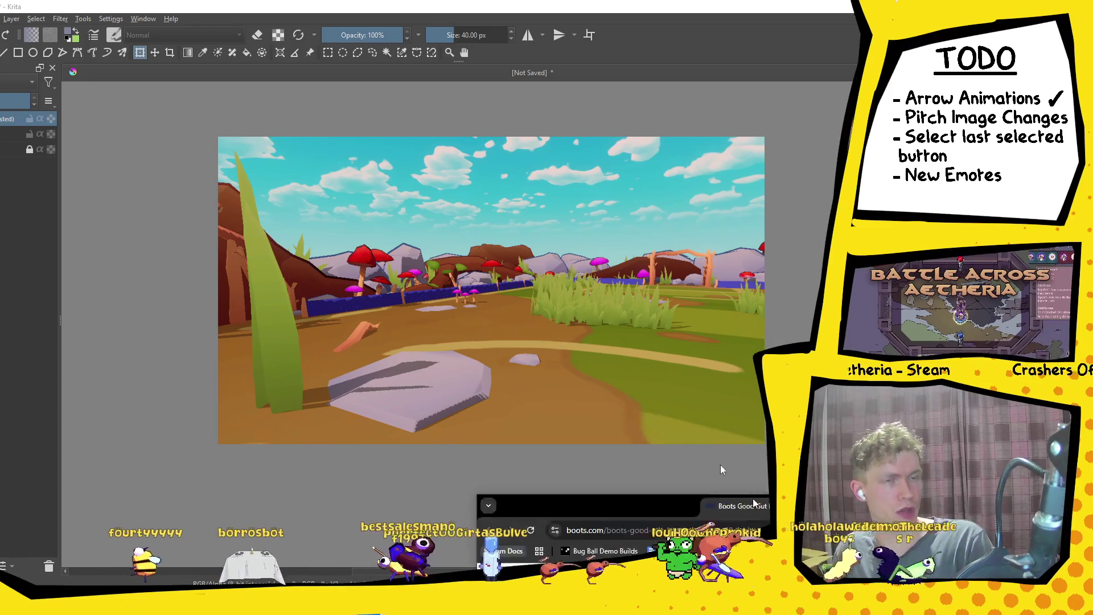
{"action": "key", "text": "alt+Tab"}
{"action": "left_click_drag", "start_coordinate": [282, 83], "coordinate": [285, 47]}
{"action": "scroll", "coordinate": [282, 455], "scroll_direction": "down", "scroll_amount": 3}
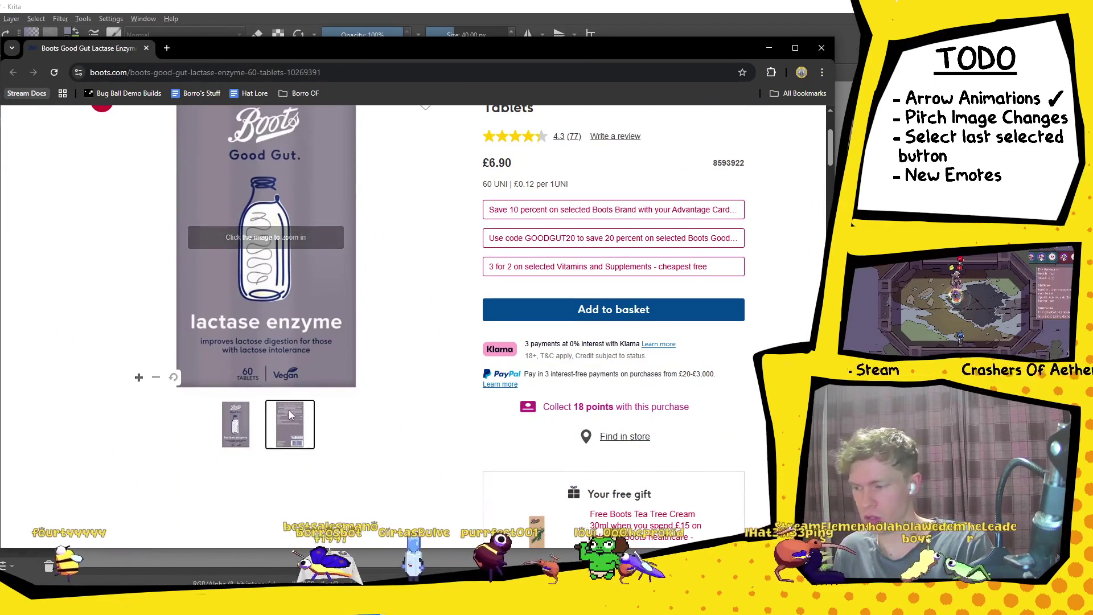
{"action": "left_click", "coordinate": [288, 413]}
{"action": "left_click", "coordinate": [239, 424]}
{"action": "scroll", "coordinate": [352, 370], "scroll_direction": "up", "scroll_amount": 2}
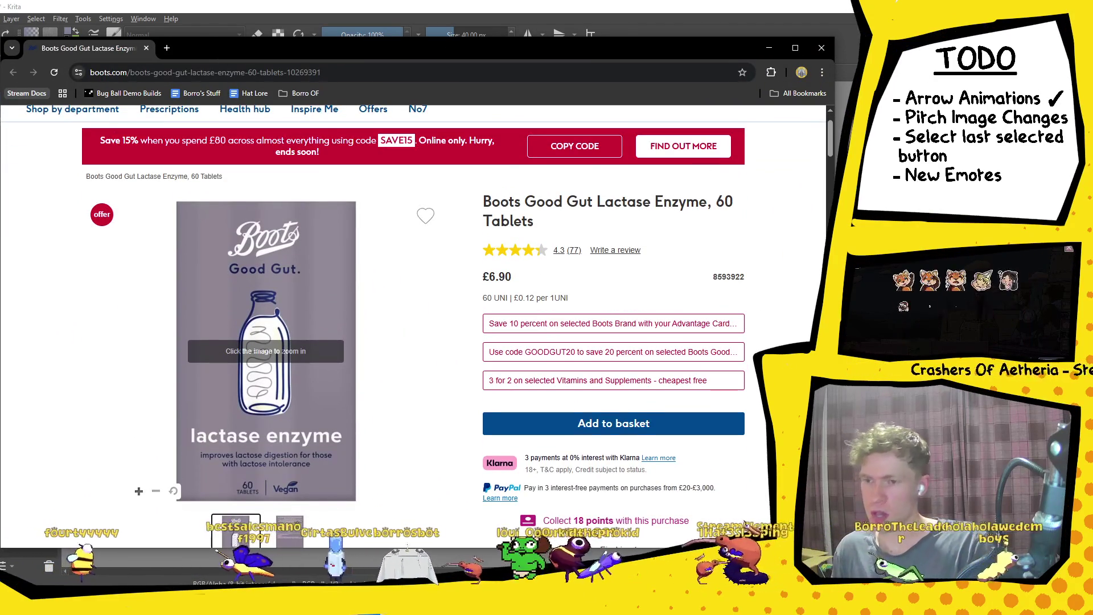
{"action": "left_click", "coordinate": [821, 48]}
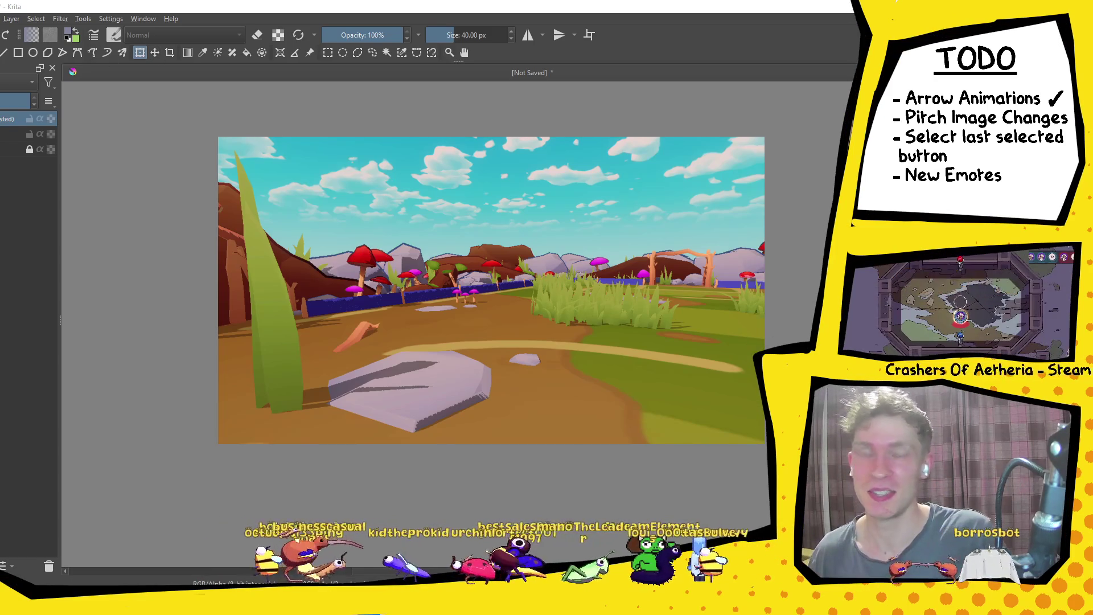
{"action": "key", "text": "alt+Tab"}
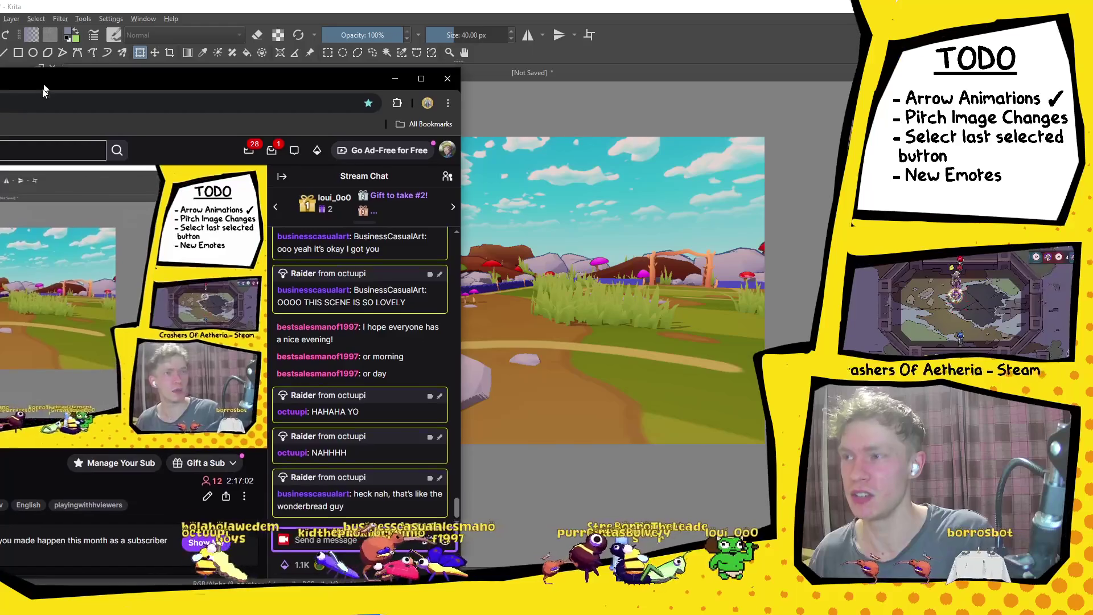
{"action": "key", "text": "super+Down"}
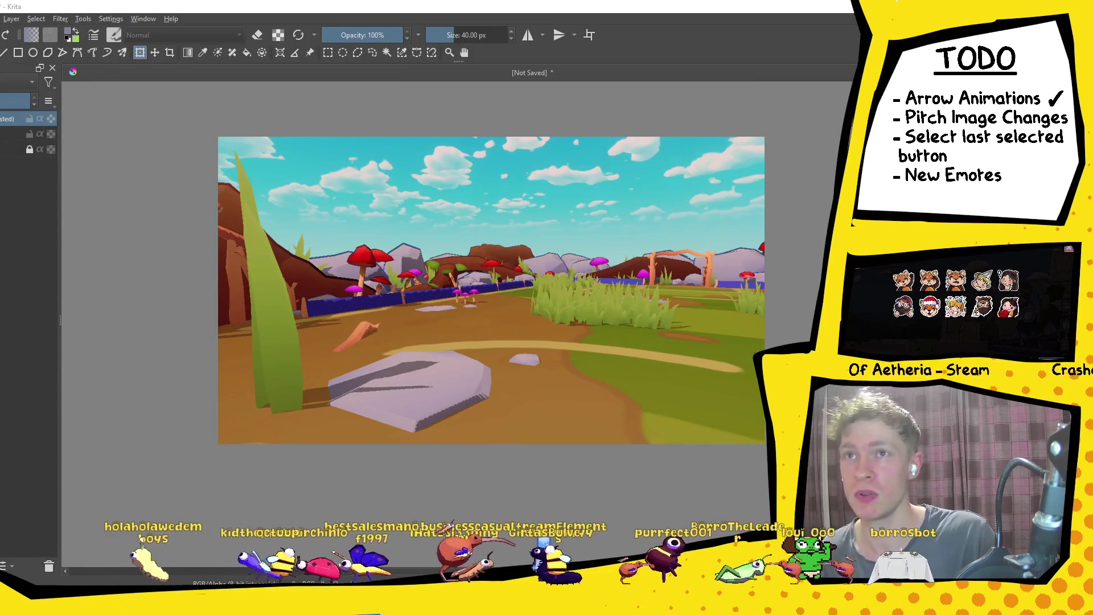
{"action": "key", "text": "alt+Tab"}
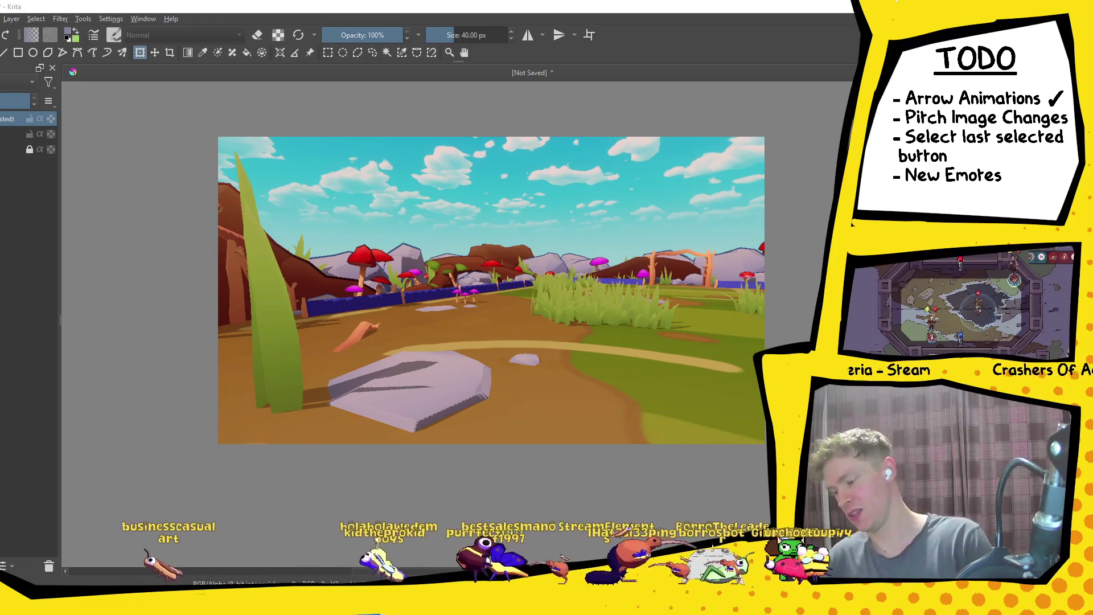
{"action": "key", "text": "alt+Tab"}
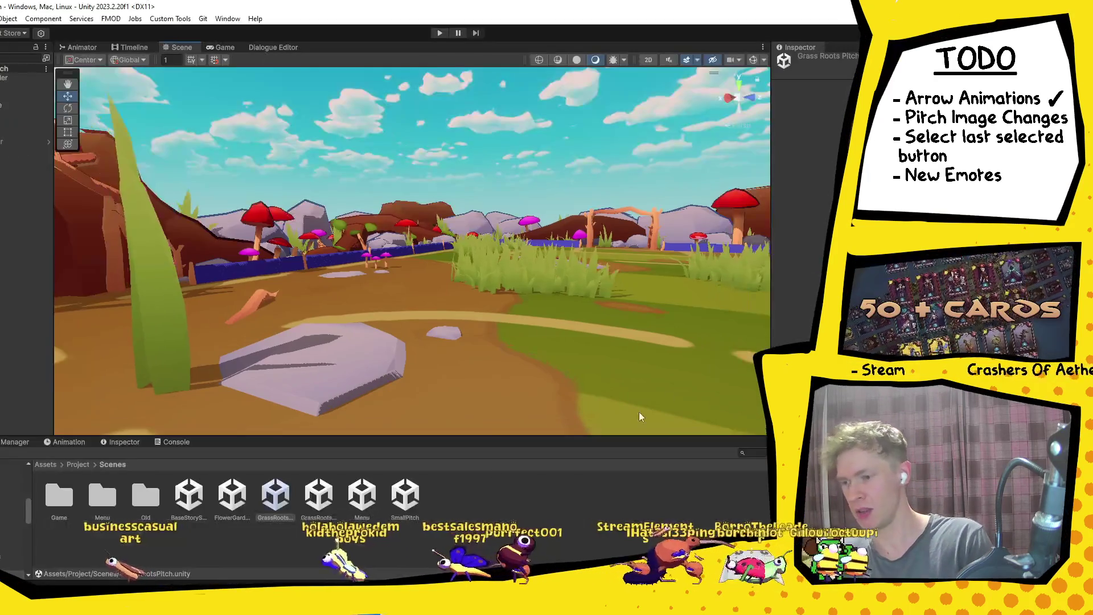
Compare the Unity cave view with the Krita pitch screenshot, then bring OBS Studio forward.
{"action": "mouse_move", "coordinate": [643, 324]}
{"action": "left_mouse_down"}
{"action": "mouse_move", "coordinate": [505, 321]}
{"action": "mouse_move", "coordinate": [535, 320]}
{"action": "mouse_move", "coordinate": [476, 293]}
{"action": "mouse_move", "coordinate": [470, 345]}
{"action": "left_mouse_up"}
{"action": "mouse_move", "coordinate": [524, 298]}
{"action": "left_mouse_down"}
{"action": "mouse_move", "coordinate": [501, 325]}
{"action": "mouse_move", "coordinate": [522, 358]}
{"action": "mouse_move", "coordinate": [571, 366]}
{"action": "left_mouse_up"}
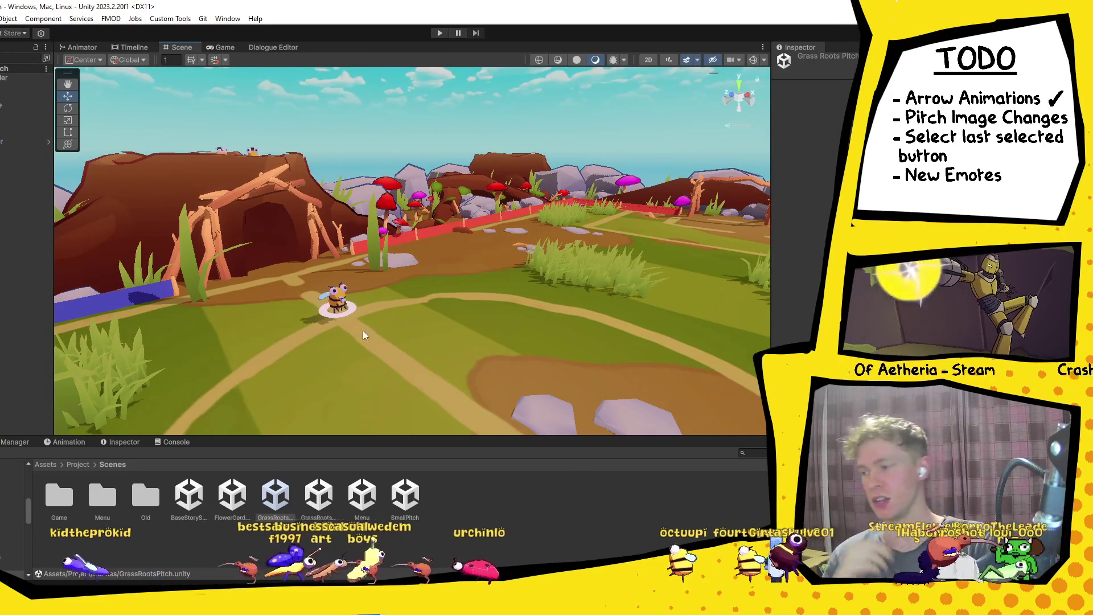
{"action": "key", "text": "alt+Tab"}
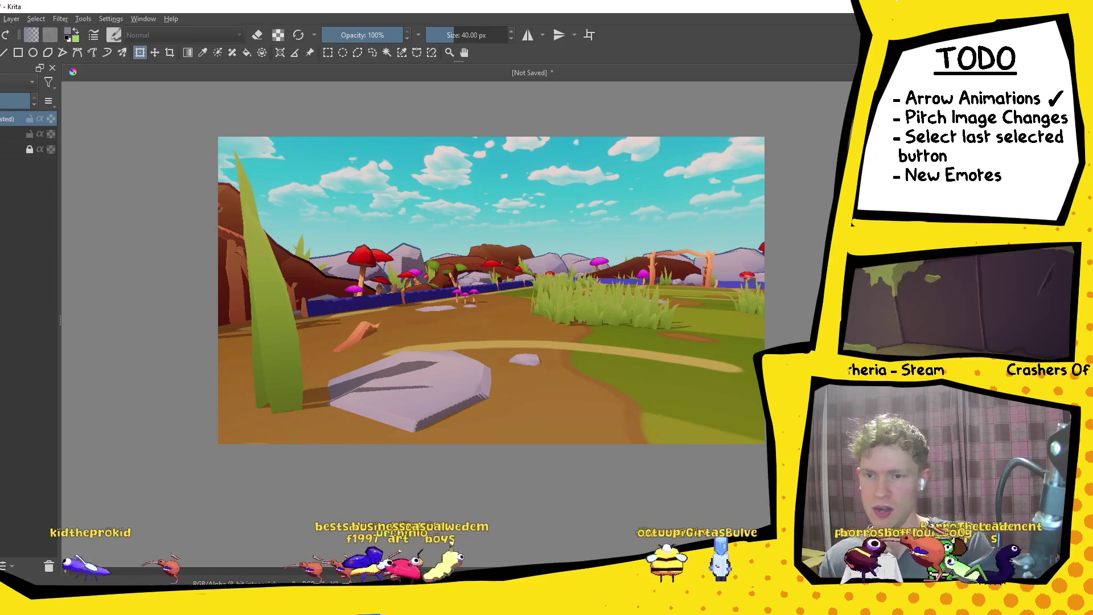
{"action": "key", "text": "alt+Tab"}
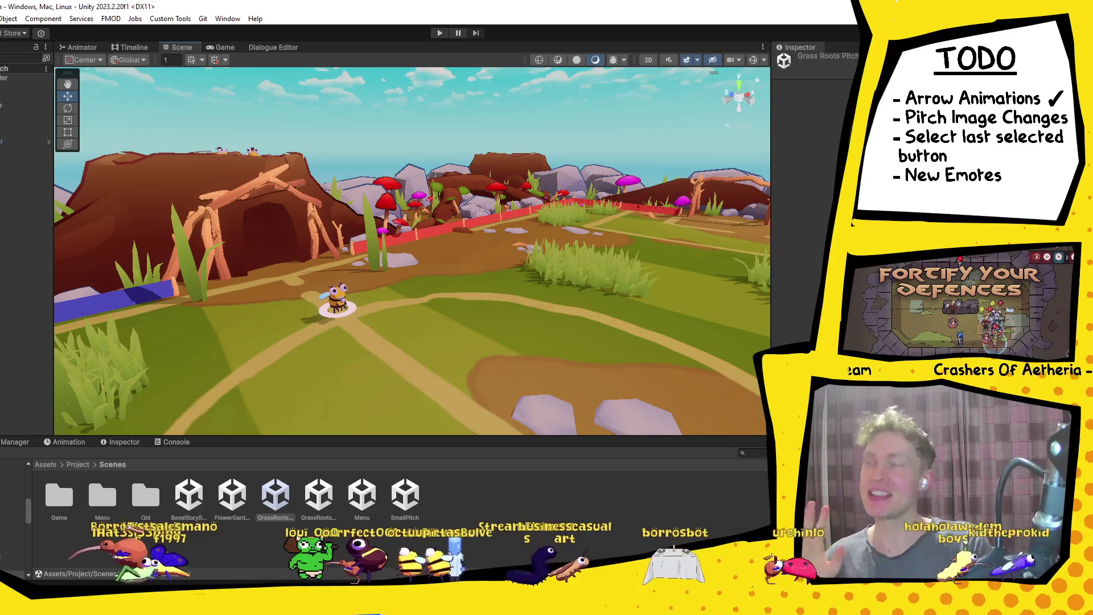
{"action": "key", "text": "alt+Tab"}
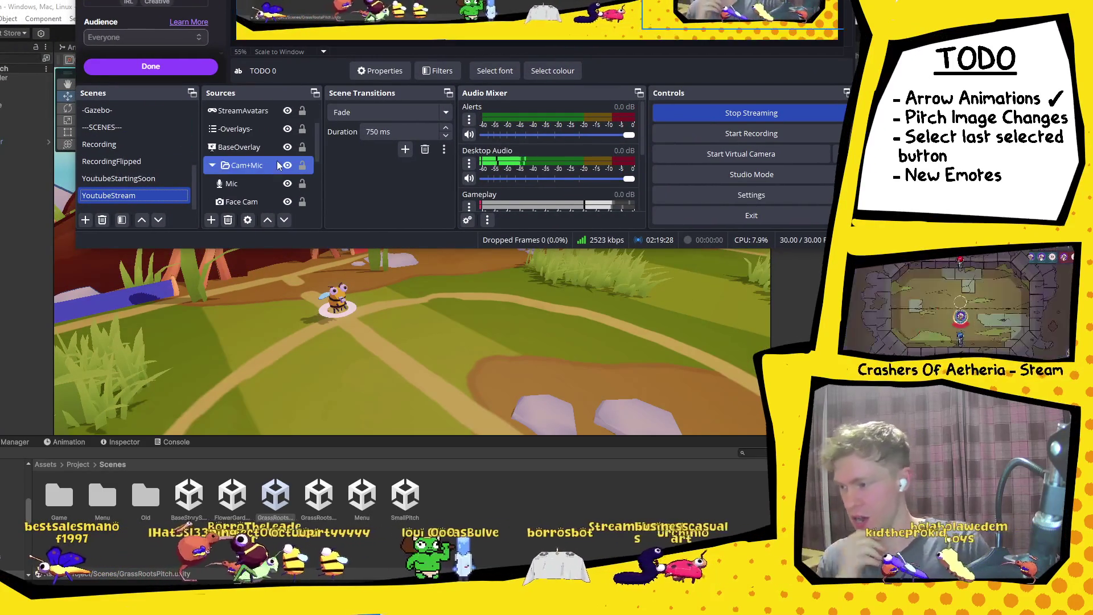
Select the -Overlays- group and open the BaseOverlay slideshow source's properties.
{"action": "left_click", "coordinate": [241, 183]}
{"action": "scroll", "coordinate": [256, 170], "scroll_direction": "down", "scroll_amount": 1}
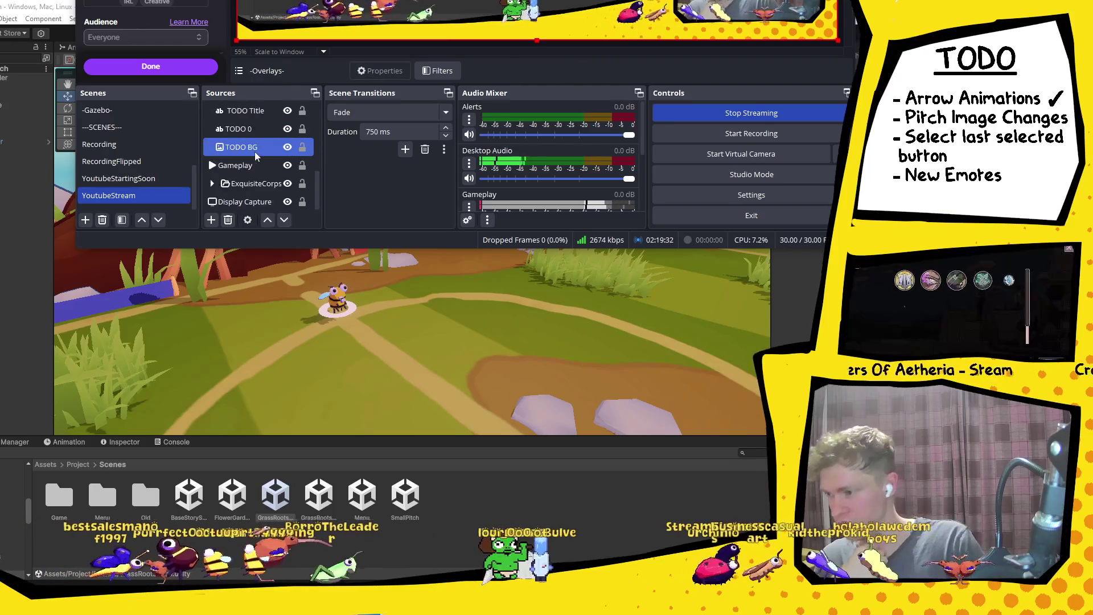
{"action": "scroll", "coordinate": [250, 171], "scroll_direction": "up", "scroll_amount": 2}
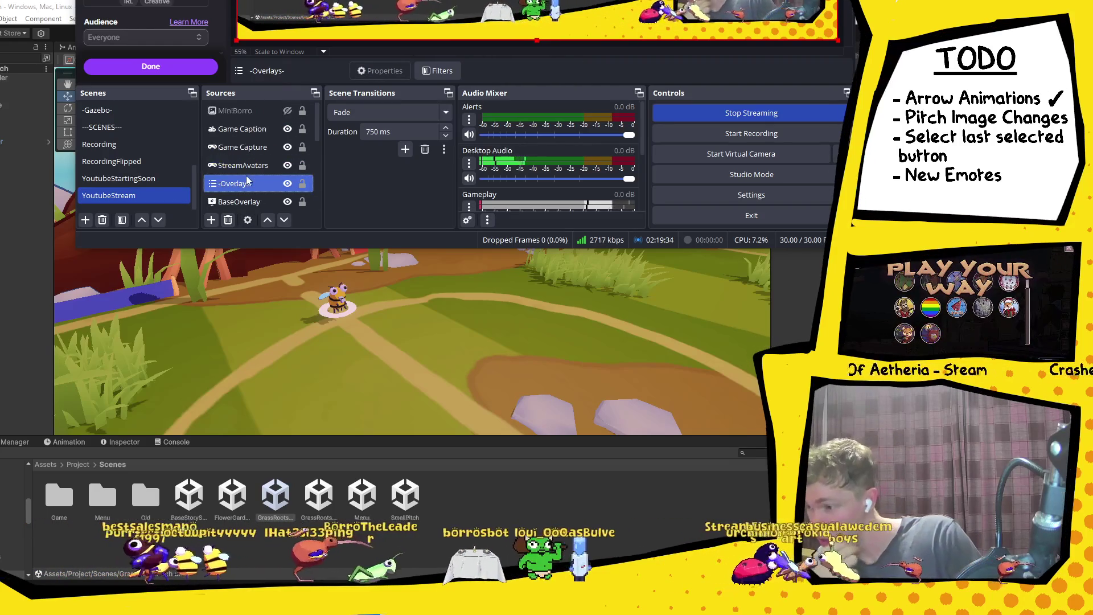
{"action": "scroll", "coordinate": [250, 171], "scroll_direction": "up", "scroll_amount": 1}
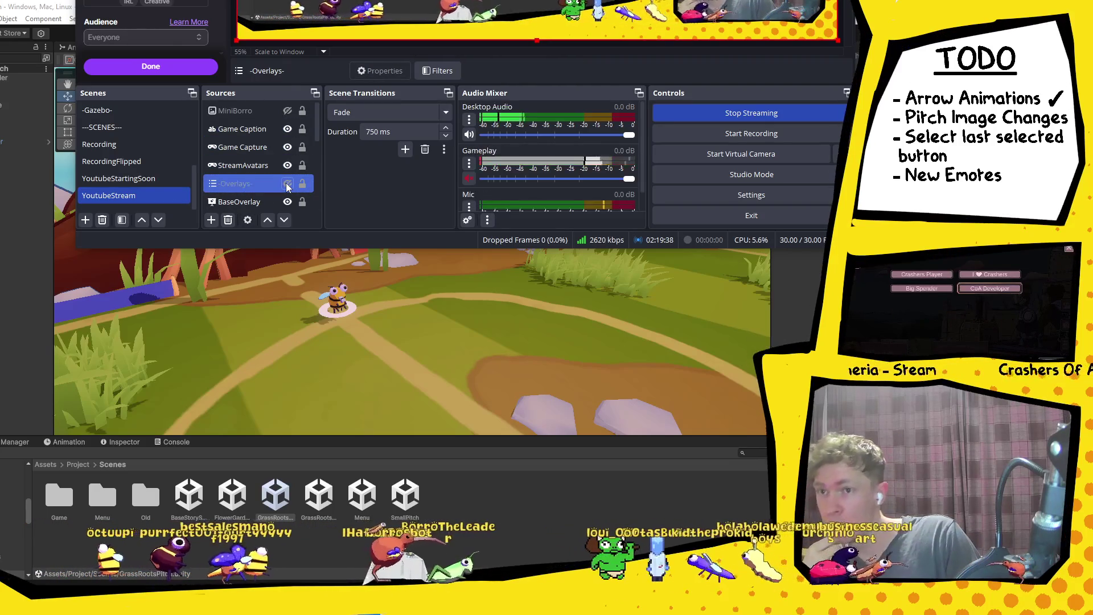
{"action": "scroll", "coordinate": [273, 183], "scroll_direction": "down", "scroll_amount": 3}
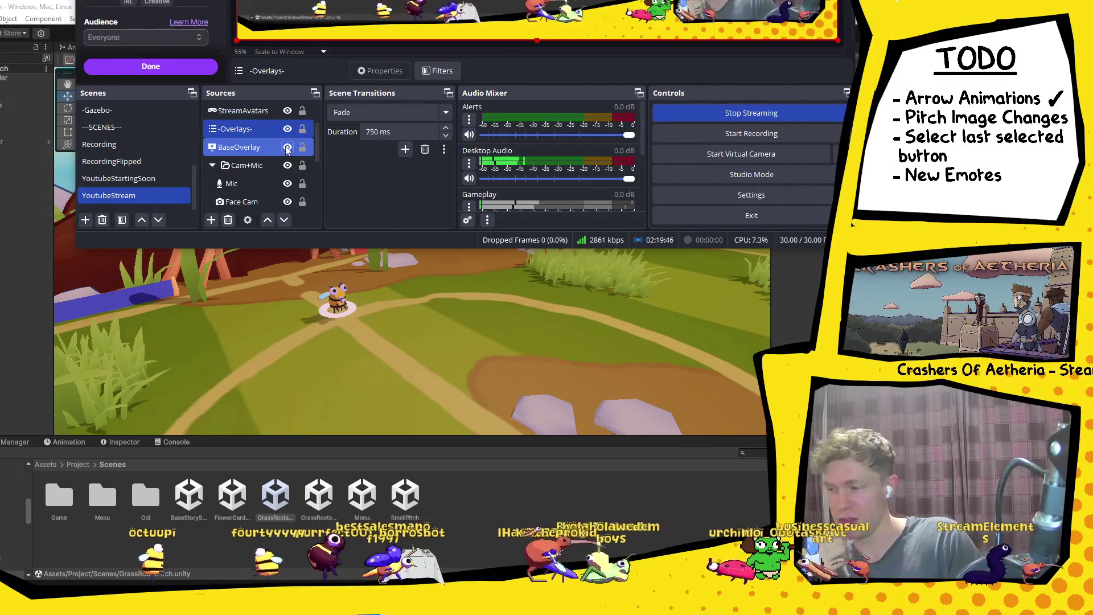
{"action": "left_click", "coordinate": [239, 151]}
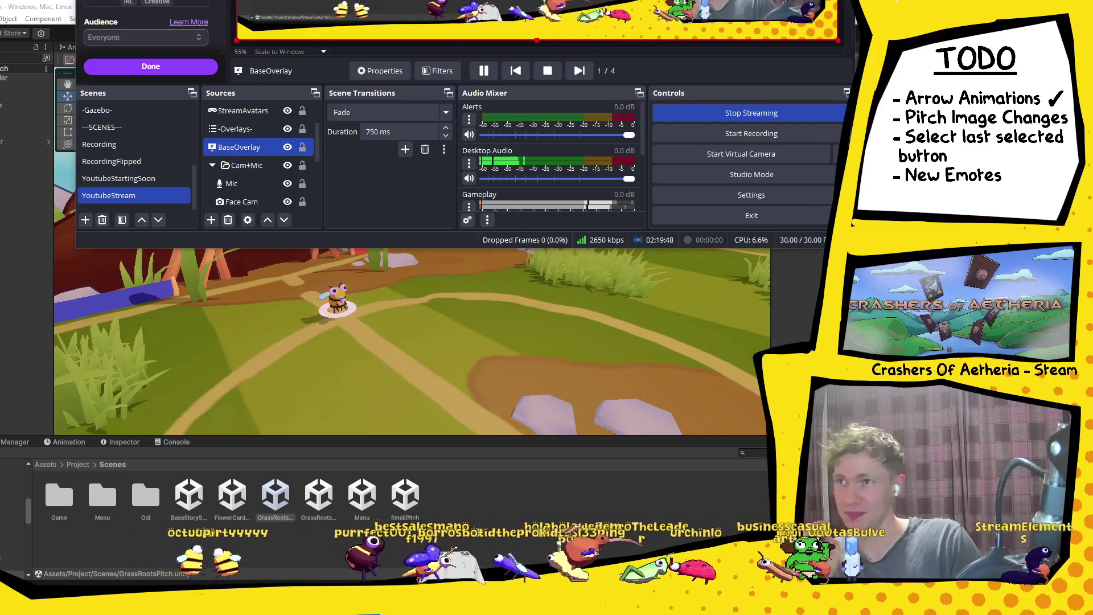
{"action": "double_click", "coordinate": [240, 147]}
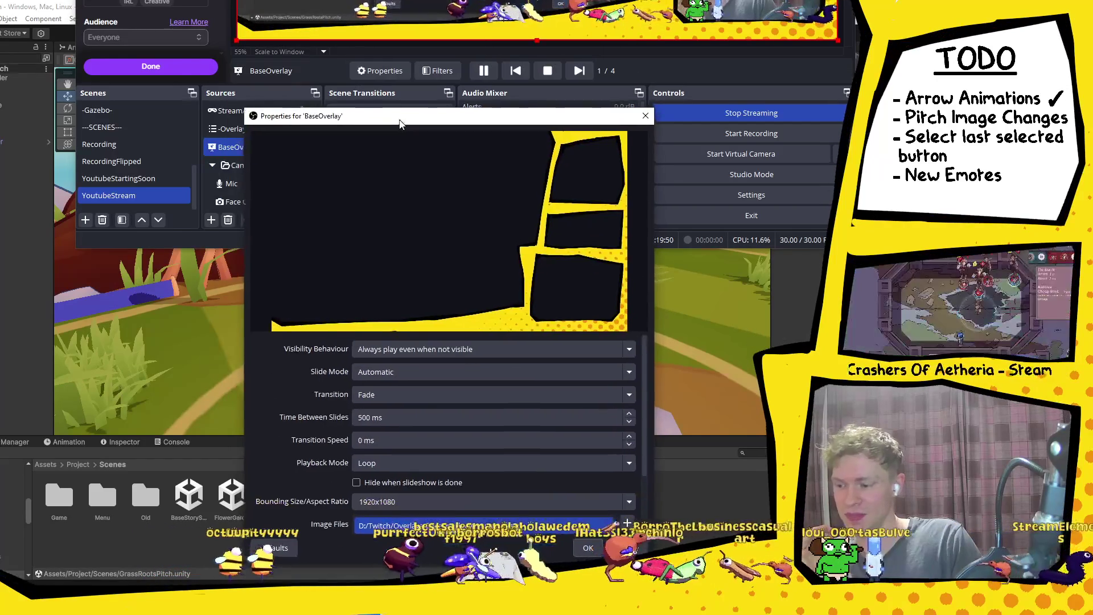
Move the BaseOverlay properties up to review Time Between Slides, then close it unchanged.
{"action": "key", "text": "alt+Tab"}
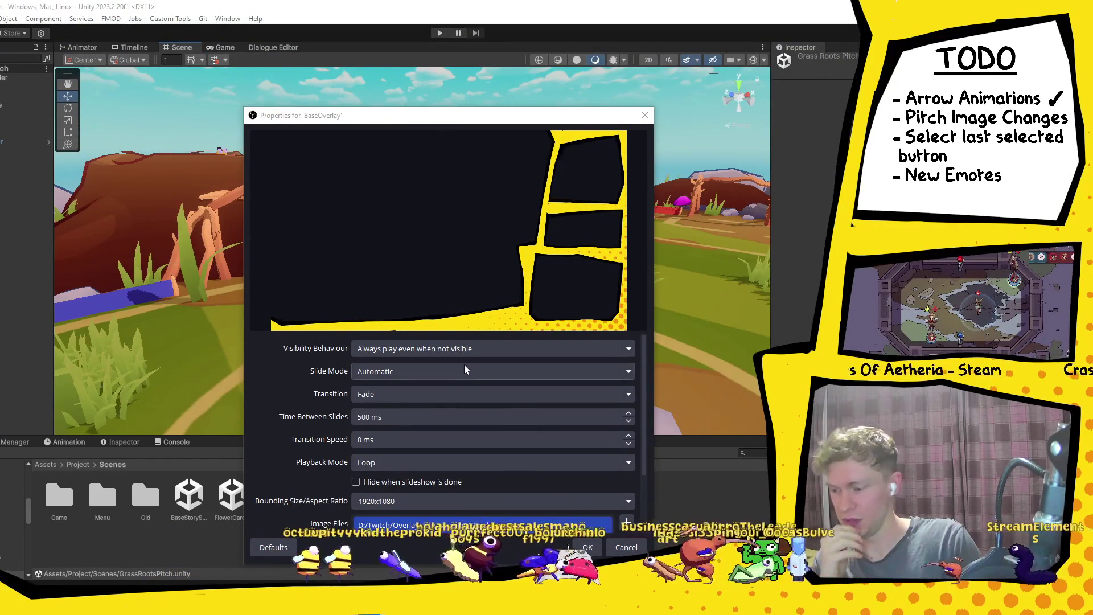
{"action": "scroll", "coordinate": [459, 383], "scroll_direction": "down", "scroll_amount": 3}
{"action": "scroll", "coordinate": [467, 412], "scroll_direction": "up", "scroll_amount": 2}
{"action": "scroll", "coordinate": [467, 412], "scroll_direction": "down", "scroll_amount": 1}
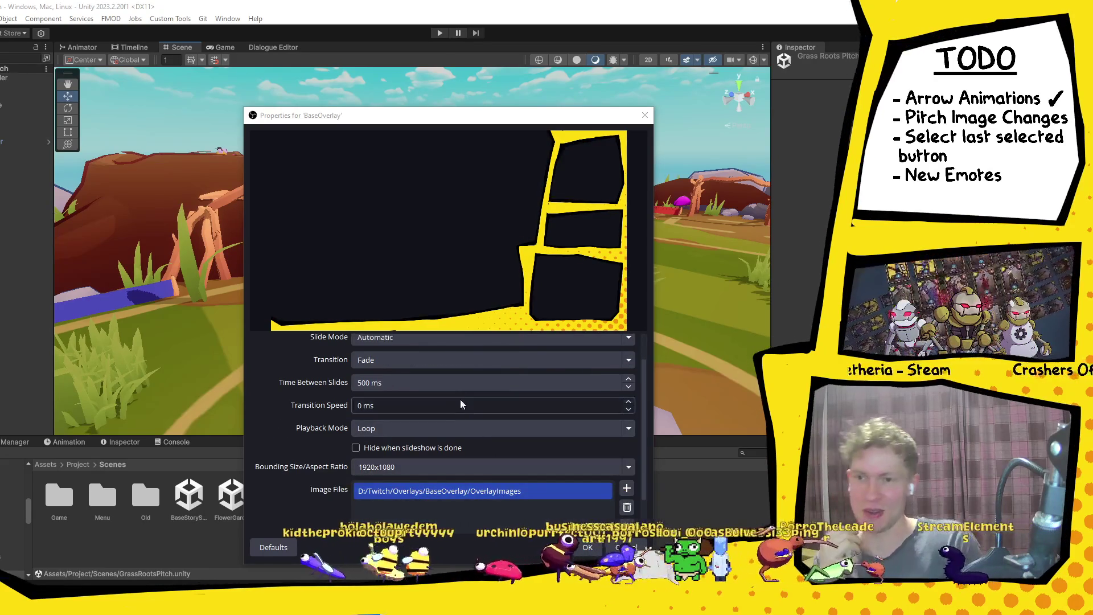
{"action": "scroll", "coordinate": [460, 398], "scroll_direction": "up", "scroll_amount": 2}
{"action": "left_click_drag", "start_coordinate": [501, 115], "coordinate": [475, 41]}
{"action": "scroll", "coordinate": [427, 330], "scroll_direction": "down", "scroll_amount": 1}
{"action": "scroll", "coordinate": [427, 330], "scroll_direction": "up", "scroll_amount": 1}
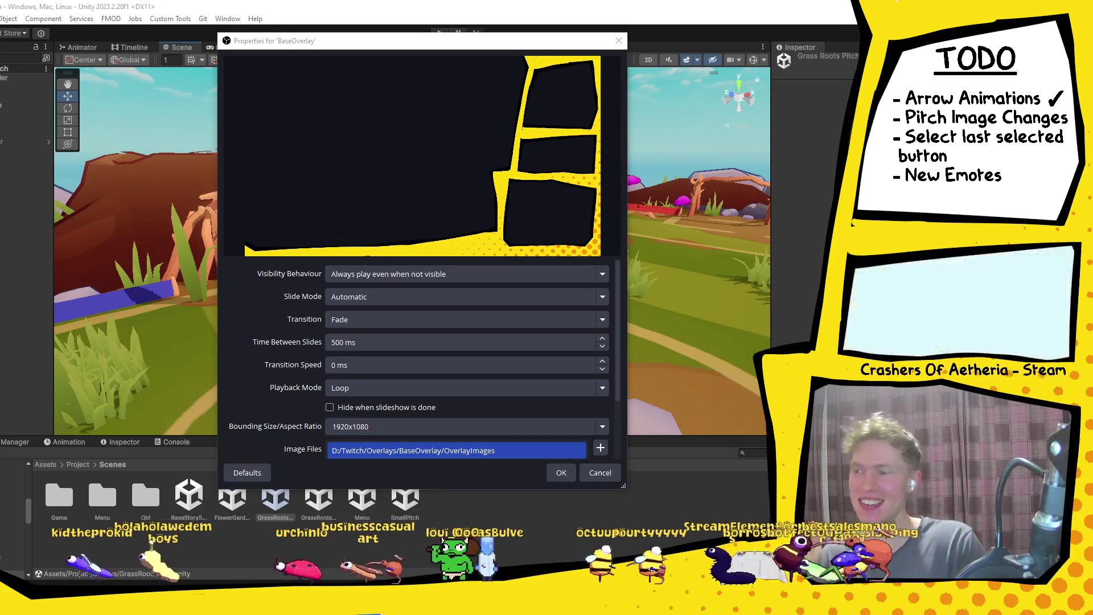
{"action": "left_click", "coordinate": [345, 340]}
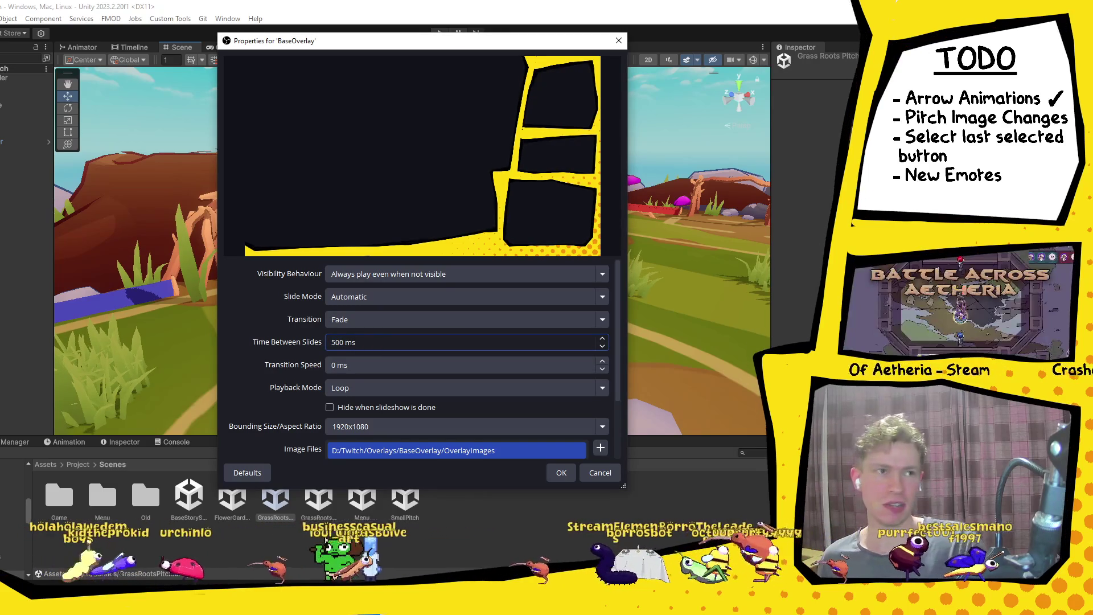
{"action": "key", "text": "alt+Tab"}
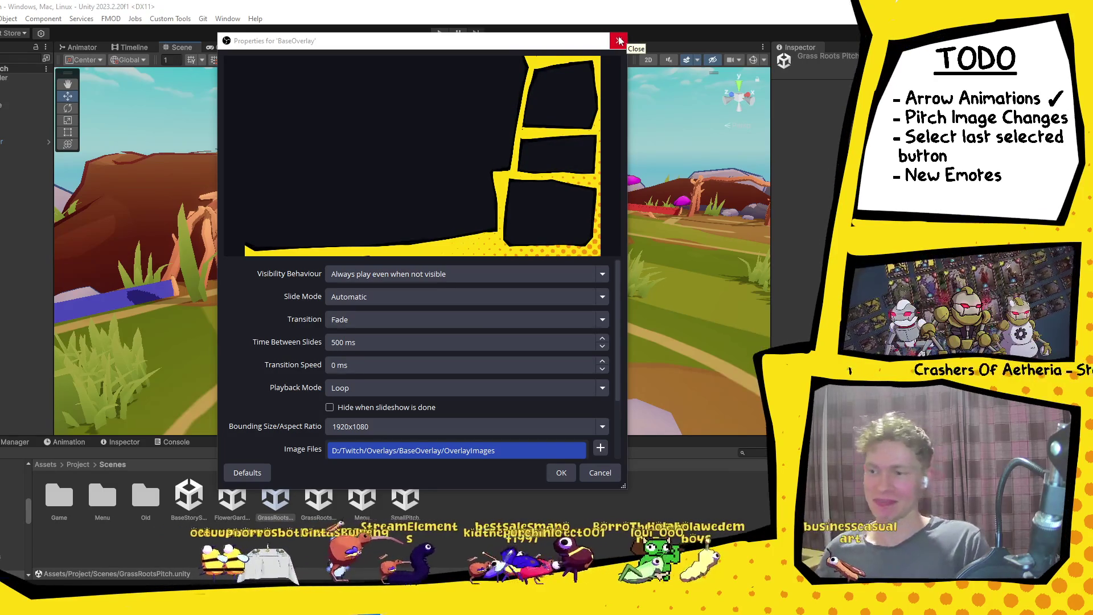
{"action": "left_click", "coordinate": [620, 41]}
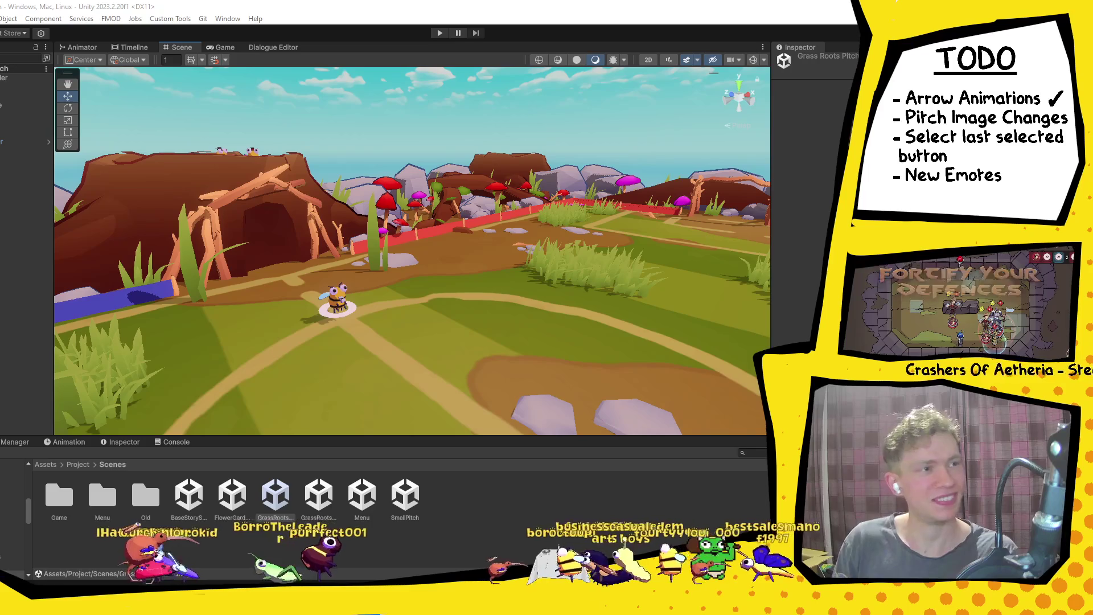
Drag the Chrome window holding evil.jpg and gigachad.jpg over the Unity editor.
{"action": "mouse_move", "coordinate": [0, 165]}
{"action": "left_mouse_down"}
{"action": "mouse_move", "coordinate": [410, 165]}
{"action": "mouse_move", "coordinate": [153, 66]}
{"action": "mouse_move", "coordinate": [194, 36]}
{"action": "mouse_move", "coordinate": [292, 46]}
{"action": "mouse_move", "coordinate": [227, 54]}
{"action": "left_mouse_up"}
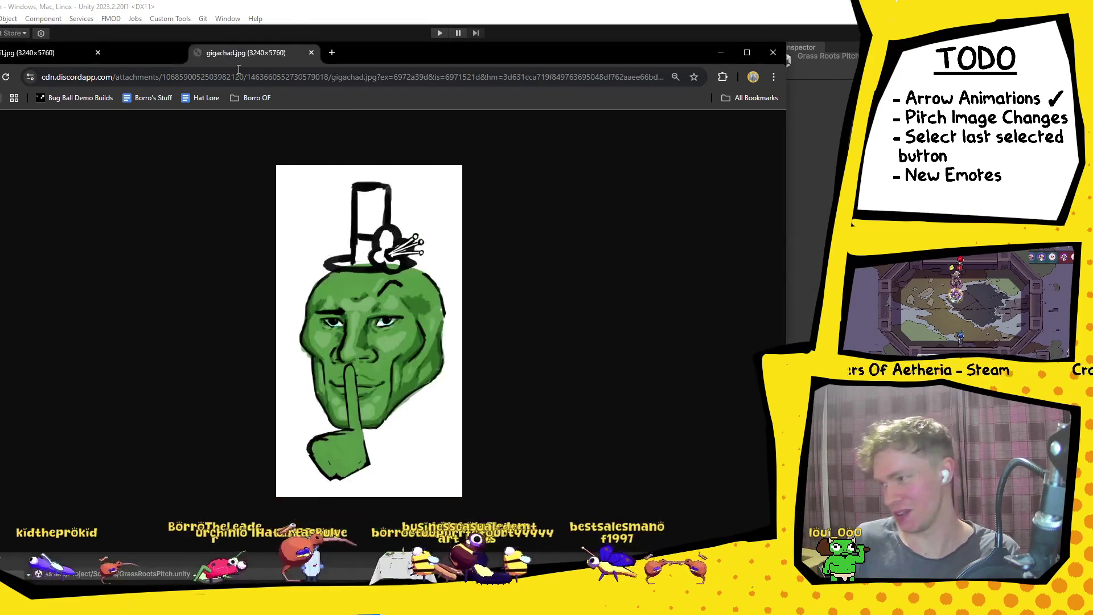
Split gigachad.jpg into its own window beside evil.jpg, then bring the Instagram post forward.
{"action": "left_click", "coordinate": [51, 53]}
{"action": "mouse_move", "coordinate": [169, 52]}
{"action": "left_mouse_down"}
{"action": "mouse_move", "coordinate": [528, 117]}
{"action": "mouse_move", "coordinate": [569, 54]}
{"action": "mouse_move", "coordinate": [689, 97]}
{"action": "left_mouse_up"}
{"action": "mouse_move", "coordinate": [35, 291]}
{"action": "left_mouse_down"}
{"action": "mouse_move", "coordinate": [344, 292]}
{"action": "mouse_move", "coordinate": [499, 310]}
{"action": "left_mouse_up"}
{"action": "mouse_move", "coordinate": [722, 105]}
{"action": "left_mouse_down"}
{"action": "mouse_move", "coordinate": [733, 88]}
{"action": "mouse_move", "coordinate": [667, 68]}
{"action": "mouse_move", "coordinate": [700, 66]}
{"action": "left_mouse_up"}
{"action": "mouse_move", "coordinate": [178, 51]}
{"action": "left_mouse_down"}
{"action": "mouse_move", "coordinate": [124, 32]}
{"action": "mouse_move", "coordinate": [82, 40]}
{"action": "left_mouse_up"}
{"action": "left_click_drag", "start_coordinate": [739, 77], "coordinate": [624, 48]}
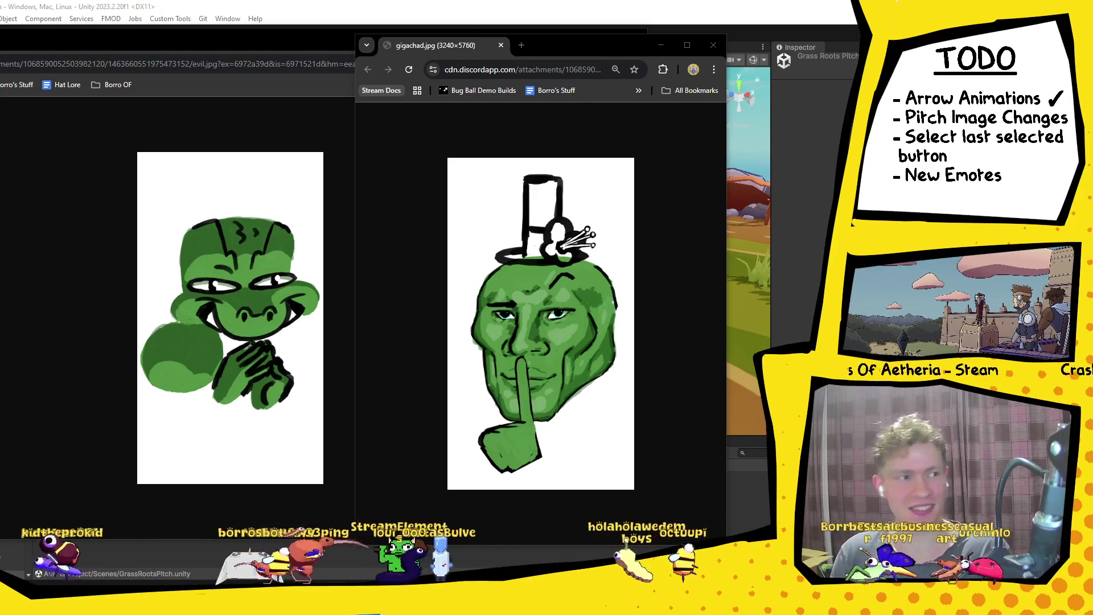
{"action": "mouse_move", "coordinate": [522, 609]}
{"action": "left_mouse_down"}
{"action": "mouse_move", "coordinate": [523, 455]}
{"action": "mouse_move", "coordinate": [234, 141]}
{"action": "mouse_move", "coordinate": [219, 59]}
{"action": "mouse_move", "coordinate": [293, 67]}
{"action": "left_mouse_up"}
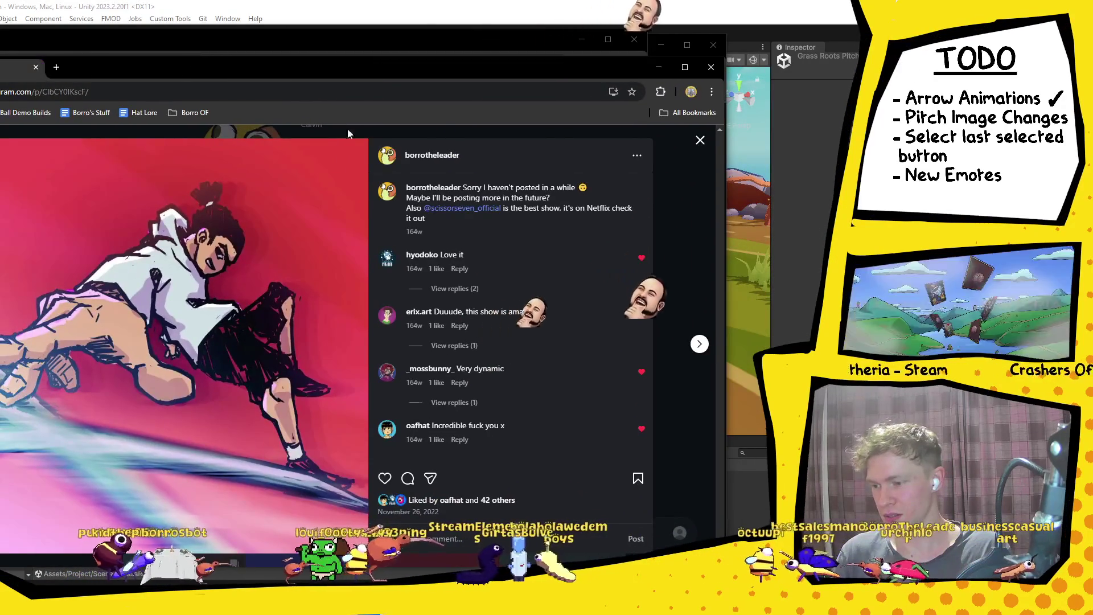
{"action": "left_click_drag", "start_coordinate": [432, 232], "coordinate": [399, 237]}
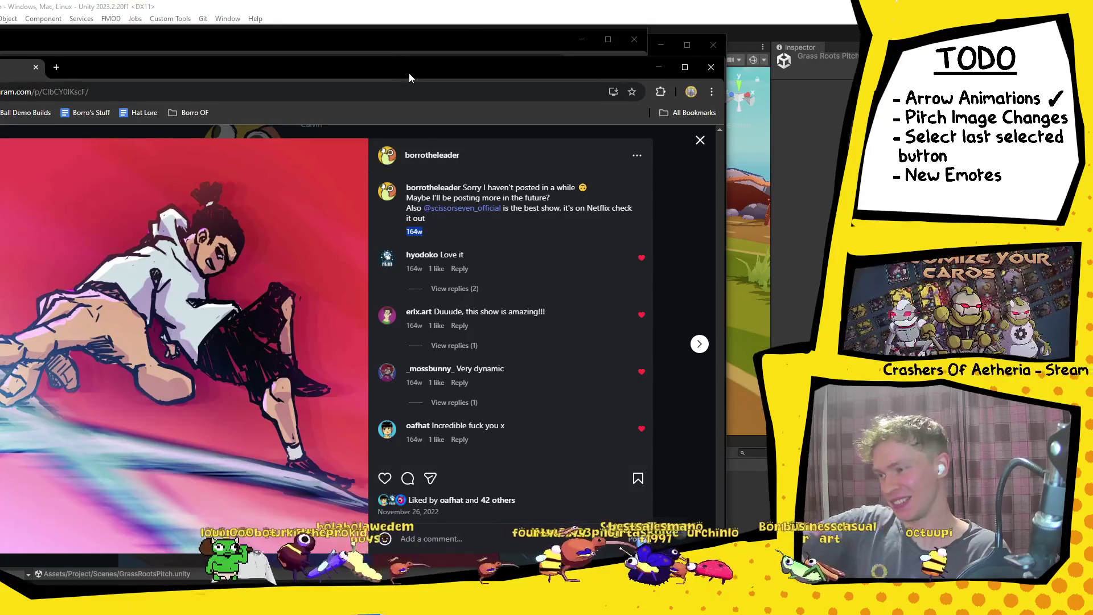
{"action": "left_click_drag", "start_coordinate": [409, 72], "coordinate": [496, 86]}
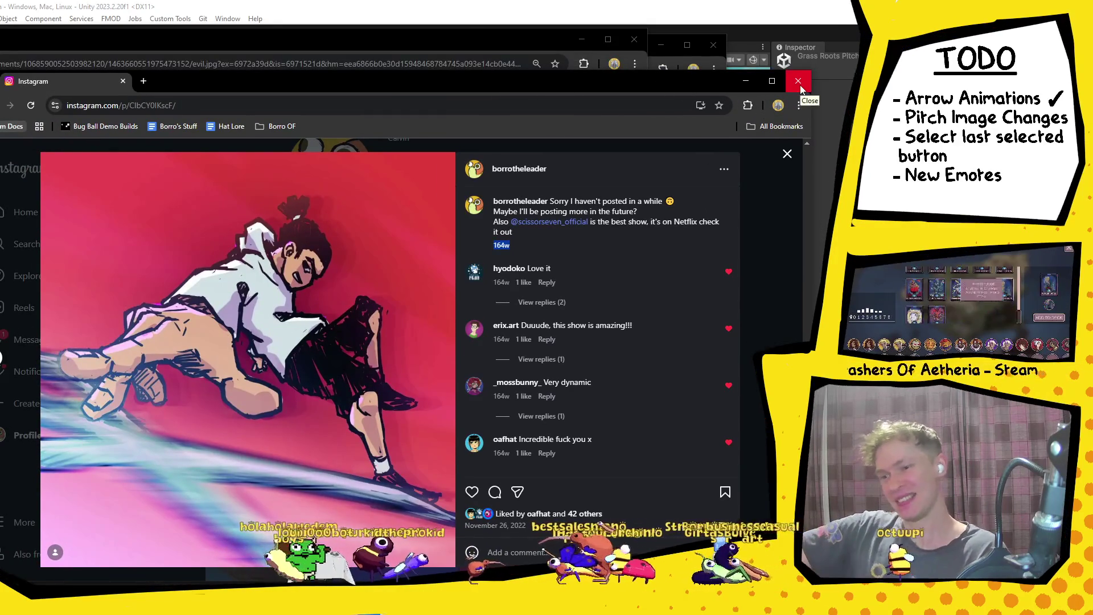
{"action": "left_click", "coordinate": [798, 81]}
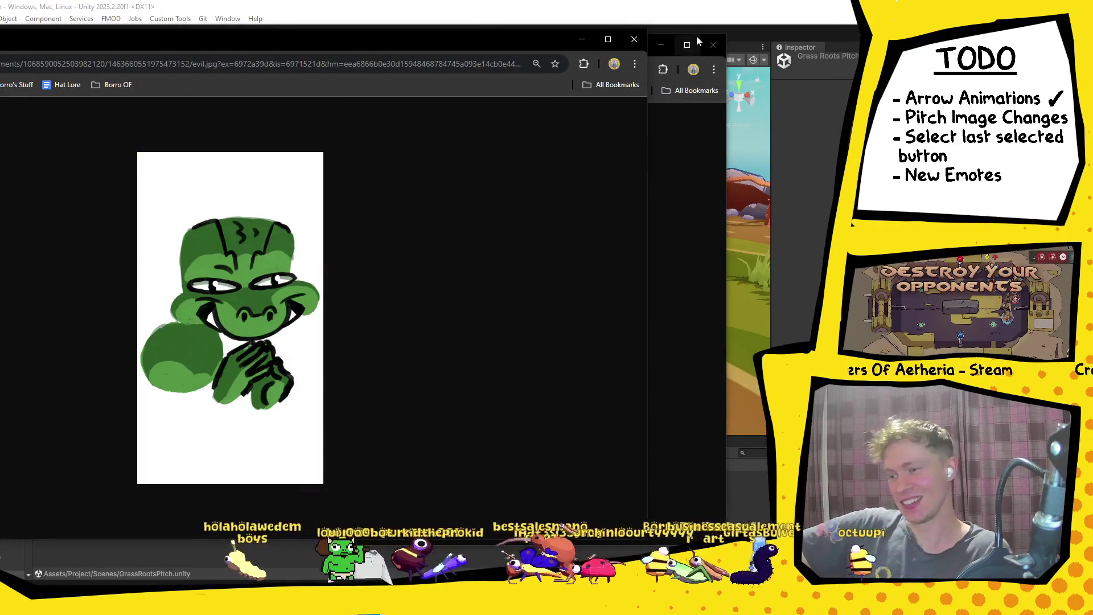
{"action": "left_click", "coordinate": [674, 191]}
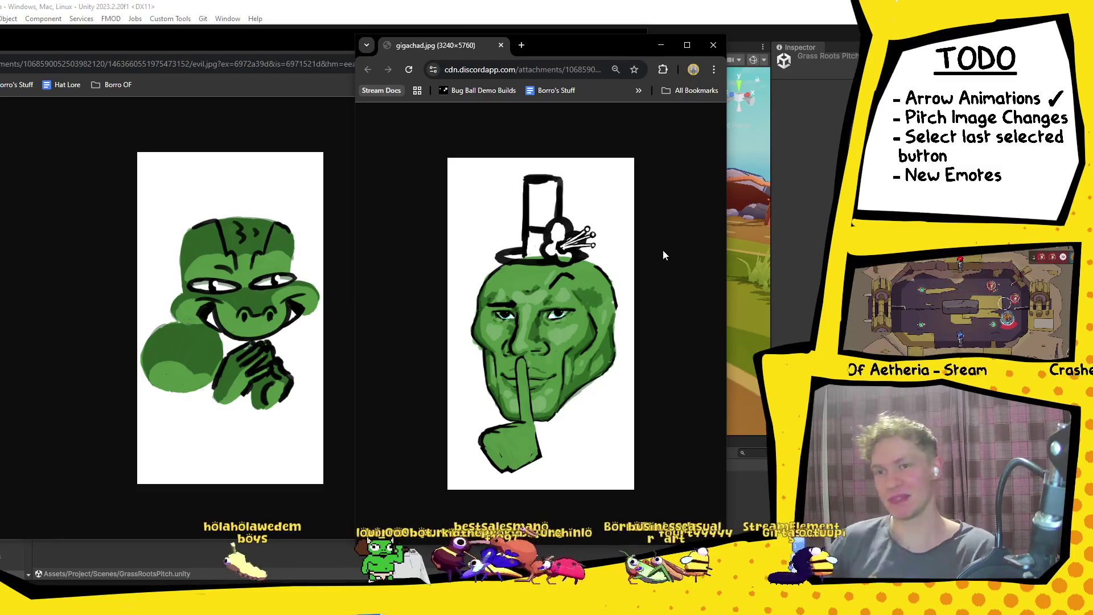
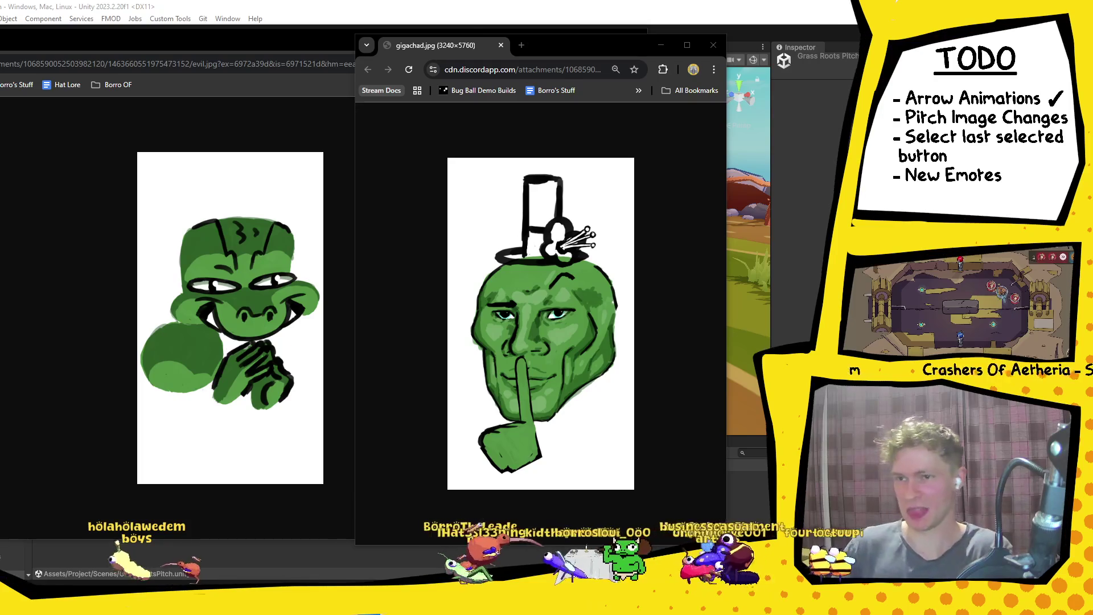
Close the gigachad.jpg and evil.jpg image windows to bring the Unity editor back.
{"action": "left_click", "coordinate": [713, 45]}
{"action": "left_click", "coordinate": [634, 39]}
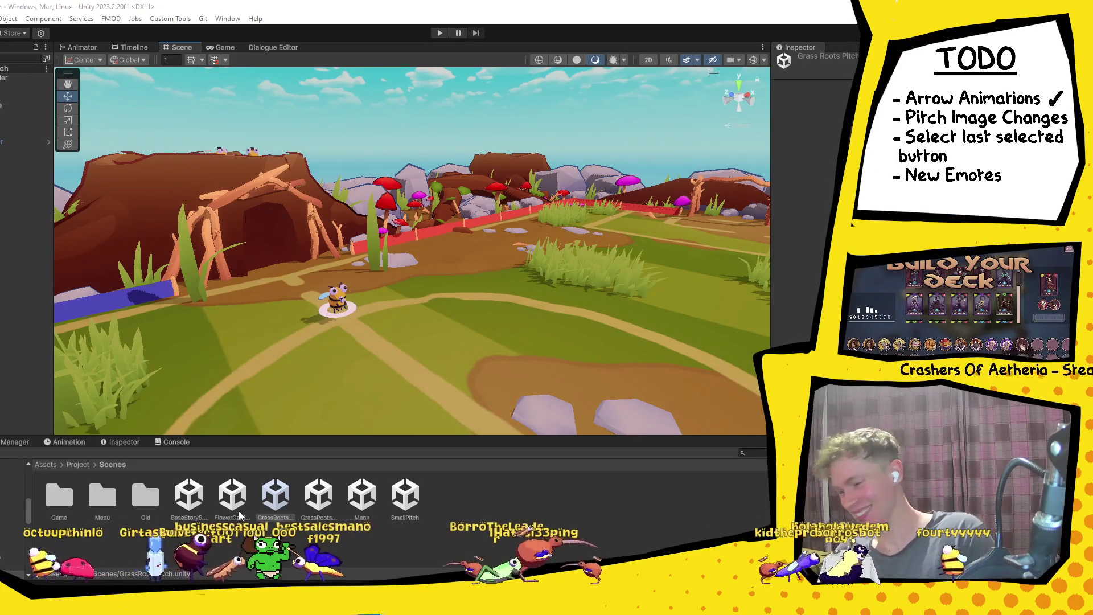
Open the FlowerGardenPitch scene and fly the camera past the mushroom house over the grass.
{"action": "left_click", "coordinate": [232, 495]}
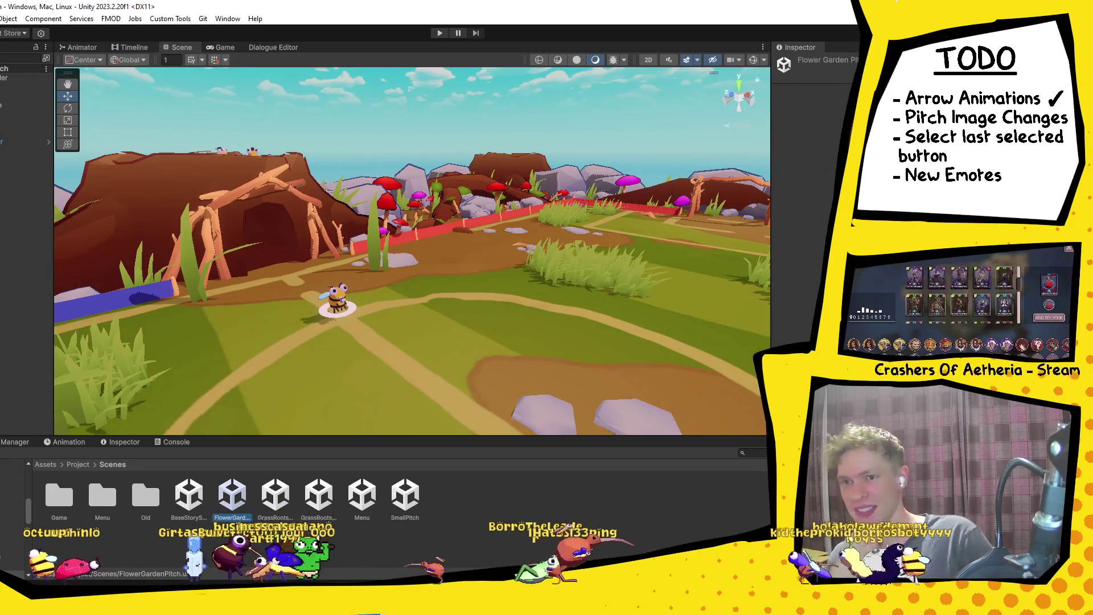
{"action": "double_click", "coordinate": [232, 495]}
{"action": "mouse_move", "coordinate": [392, 250]}
{"action": "left_mouse_down"}
{"action": "mouse_move", "coordinate": [566, 312]}
{"action": "mouse_move", "coordinate": [562, 275]}
{"action": "mouse_move", "coordinate": [545, 323]}
{"action": "mouse_move", "coordinate": [556, 405]}
{"action": "mouse_move", "coordinate": [491, 377]}
{"action": "mouse_move", "coordinate": [424, 415]}
{"action": "mouse_move", "coordinate": [577, 366]}
{"action": "mouse_move", "coordinate": [531, 370]}
{"action": "mouse_move", "coordinate": [556, 362]}
{"action": "mouse_move", "coordinate": [407, 341]}
{"action": "mouse_move", "coordinate": [512, 342]}
{"action": "mouse_move", "coordinate": [153, 331]}
{"action": "mouse_move", "coordinate": [297, 326]}
{"action": "mouse_move", "coordinate": [327, 340]}
{"action": "left_mouse_up"}
{"action": "scroll", "coordinate": [332, 420], "scroll_direction": "down", "scroll_amount": 2}
{"action": "mouse_move", "coordinate": [333, 420]}
{"action": "left_mouse_down"}
{"action": "mouse_move", "coordinate": [443, 398]}
{"action": "mouse_move", "coordinate": [542, 405]}
{"action": "mouse_move", "coordinate": [335, 385]}
{"action": "mouse_move", "coordinate": [670, 367]}
{"action": "mouse_move", "coordinate": [624, 404]}
{"action": "mouse_move", "coordinate": [493, 401]}
{"action": "mouse_move", "coordinate": [634, 361]}
{"action": "mouse_move", "coordinate": [632, 240]}
{"action": "mouse_move", "coordinate": [627, 265]}
{"action": "left_mouse_up"}
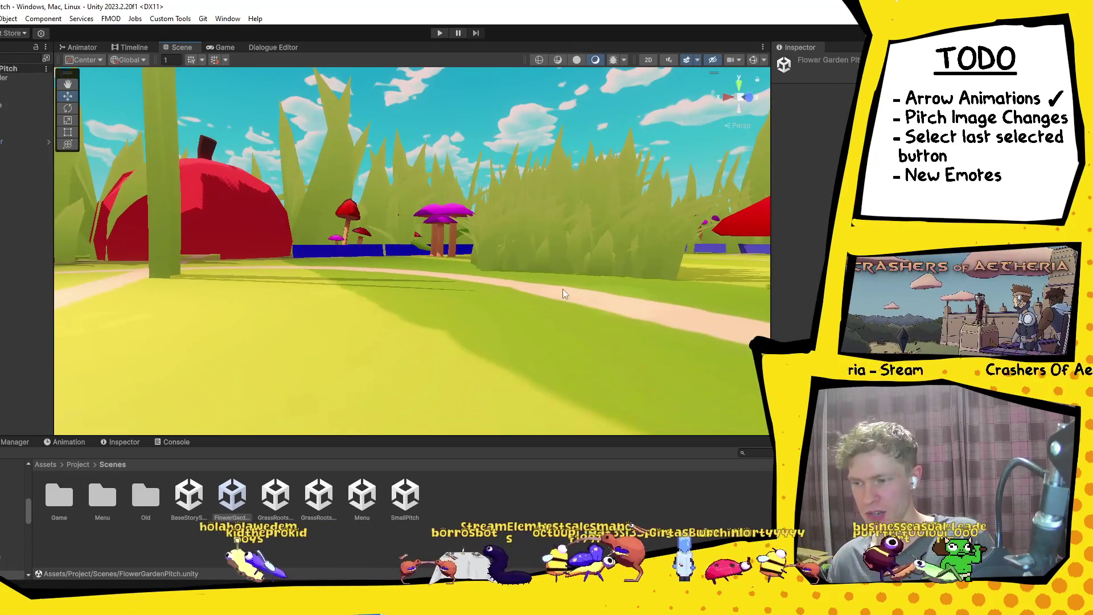
{"action": "mouse_move", "coordinate": [562, 289]}
{"action": "left_mouse_down"}
{"action": "mouse_move", "coordinate": [605, 279]}
{"action": "mouse_move", "coordinate": [647, 326]}
{"action": "mouse_move", "coordinate": [592, 348]}
{"action": "mouse_move", "coordinate": [590, 378]}
{"action": "mouse_move", "coordinate": [602, 383]}
{"action": "mouse_move", "coordinate": [570, 377]}
{"action": "mouse_move", "coordinate": [461, 416]}
{"action": "mouse_move", "coordinate": [341, 270]}
{"action": "mouse_move", "coordinate": [301, 250]}
{"action": "mouse_move", "coordinate": [537, 342]}
{"action": "mouse_move", "coordinate": [603, 326]}
{"action": "mouse_move", "coordinate": [544, 295]}
{"action": "left_mouse_up"}
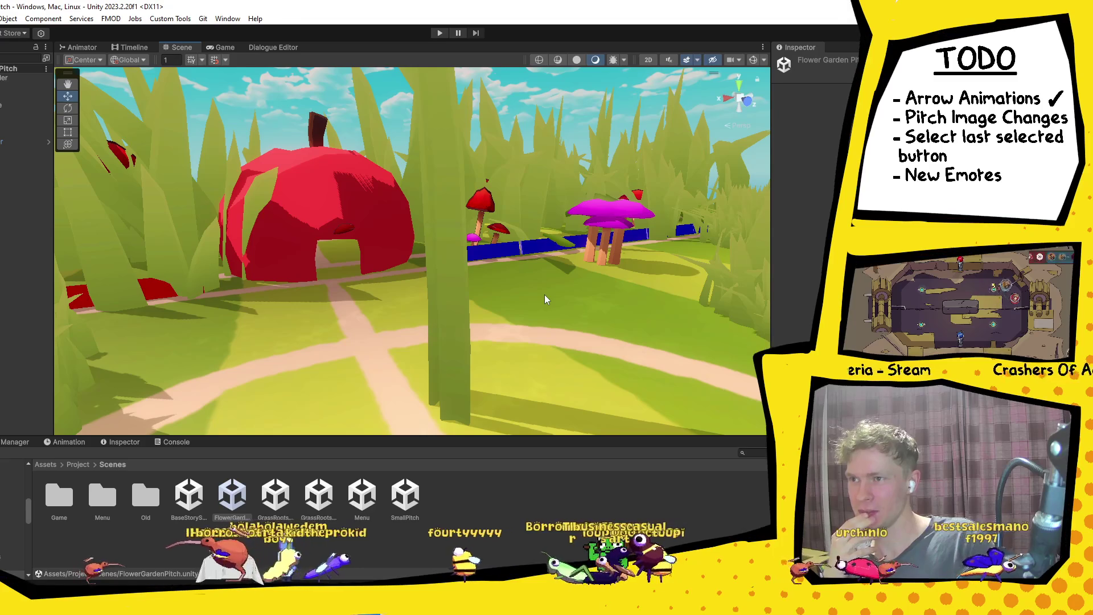
Frame the Scene view on the garden with the red house and mushrooms.
{"action": "mouse_move", "coordinate": [544, 299]}
{"action": "left_mouse_down"}
{"action": "mouse_move", "coordinate": [224, 295]}
{"action": "mouse_move", "coordinate": [300, 319]}
{"action": "mouse_move", "coordinate": [277, 321]}
{"action": "mouse_move", "coordinate": [339, 269]}
{"action": "left_mouse_up"}
{"action": "mouse_move", "coordinate": [324, 261]}
{"action": "left_mouse_down"}
{"action": "mouse_move", "coordinate": [324, 229]}
{"action": "mouse_move", "coordinate": [330, 243]}
{"action": "mouse_move", "coordinate": [456, 296]}
{"action": "mouse_move", "coordinate": [585, 325]}
{"action": "mouse_move", "coordinate": [461, 342]}
{"action": "mouse_move", "coordinate": [563, 338]}
{"action": "mouse_move", "coordinate": [592, 301]}
{"action": "mouse_move", "coordinate": [645, 317]}
{"action": "mouse_move", "coordinate": [352, 322]}
{"action": "mouse_move", "coordinate": [579, 323]}
{"action": "mouse_move", "coordinate": [380, 362]}
{"action": "mouse_move", "coordinate": [450, 366]}
{"action": "mouse_move", "coordinate": [374, 350]}
{"action": "mouse_move", "coordinate": [405, 372]}
{"action": "mouse_move", "coordinate": [494, 354]}
{"action": "mouse_move", "coordinate": [312, 349]}
{"action": "mouse_move", "coordinate": [468, 356]}
{"action": "mouse_move", "coordinate": [424, 360]}
{"action": "left_mouse_up"}
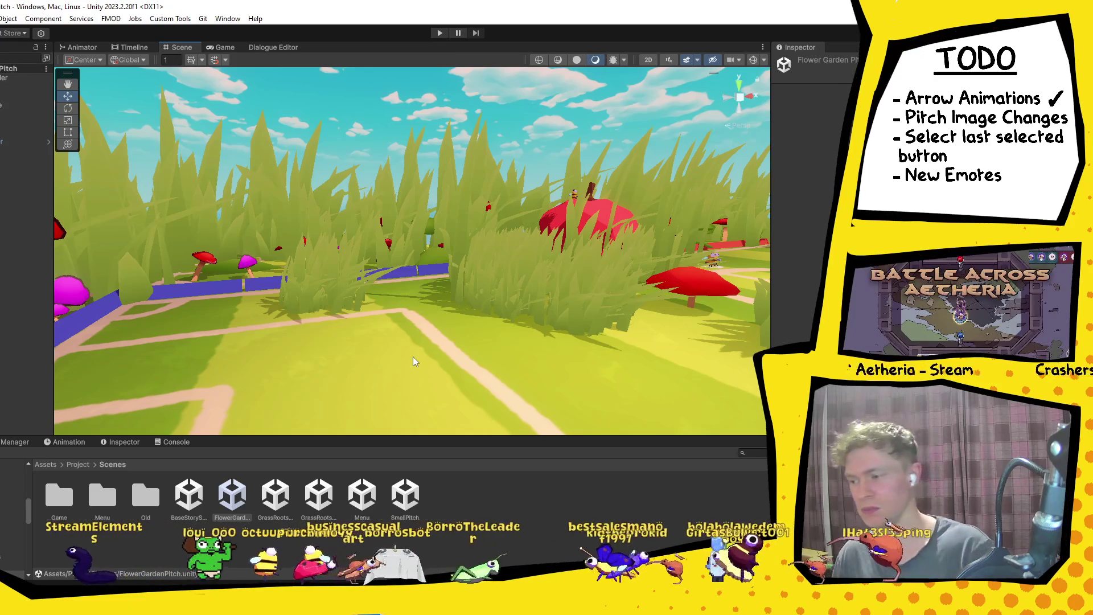
{"action": "mouse_move", "coordinate": [486, 374]}
{"action": "left_mouse_down"}
{"action": "mouse_move", "coordinate": [458, 372]}
{"action": "mouse_move", "coordinate": [554, 353]}
{"action": "mouse_move", "coordinate": [511, 377]}
{"action": "mouse_move", "coordinate": [635, 347]}
{"action": "mouse_move", "coordinate": [396, 334]}
{"action": "mouse_move", "coordinate": [432, 310]}
{"action": "mouse_move", "coordinate": [434, 408]}
{"action": "mouse_move", "coordinate": [448, 351]}
{"action": "mouse_move", "coordinate": [443, 371]}
{"action": "mouse_move", "coordinate": [445, 354]}
{"action": "mouse_move", "coordinate": [415, 375]}
{"action": "mouse_move", "coordinate": [457, 352]}
{"action": "mouse_move", "coordinate": [444, 337]}
{"action": "mouse_move", "coordinate": [466, 345]}
{"action": "mouse_move", "coordinate": [454, 371]}
{"action": "mouse_move", "coordinate": [483, 356]}
{"action": "mouse_move", "coordinate": [475, 383]}
{"action": "left_mouse_up"}
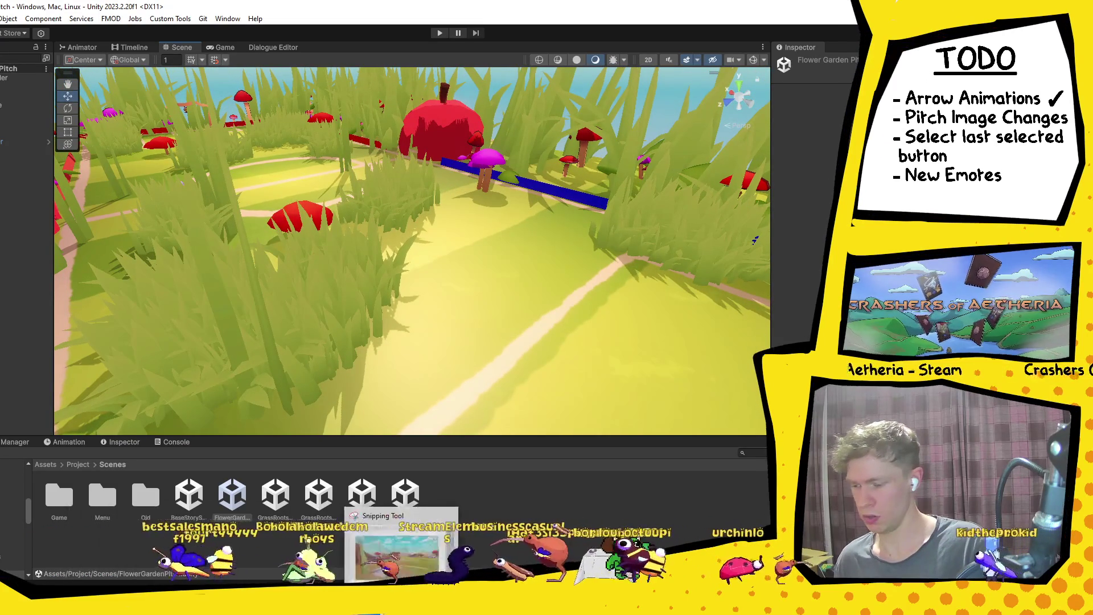
Snip the garden Scene view with Snipping Tool and paste it into Krita.
{"action": "left_click", "coordinate": [397, 546]}
{"action": "left_click", "coordinate": [46, 40]}
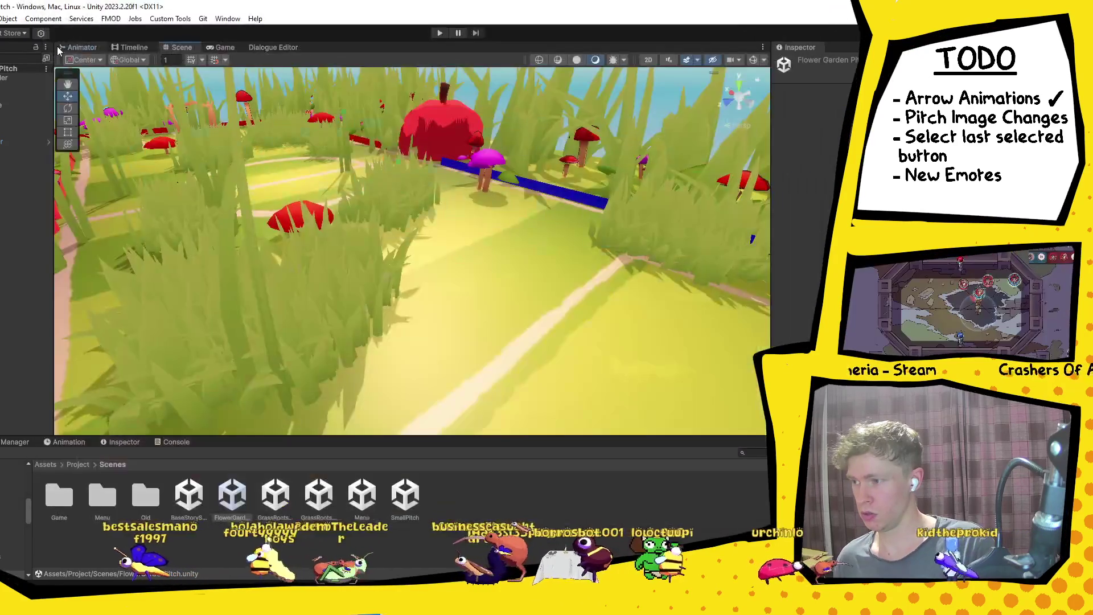
{"action": "mouse_move", "coordinate": [85, 68]}
{"action": "left_mouse_down"}
{"action": "mouse_move", "coordinate": [769, 352]}
{"action": "mouse_move", "coordinate": [749, 394]}
{"action": "mouse_move", "coordinate": [768, 432]}
{"action": "left_mouse_up"}
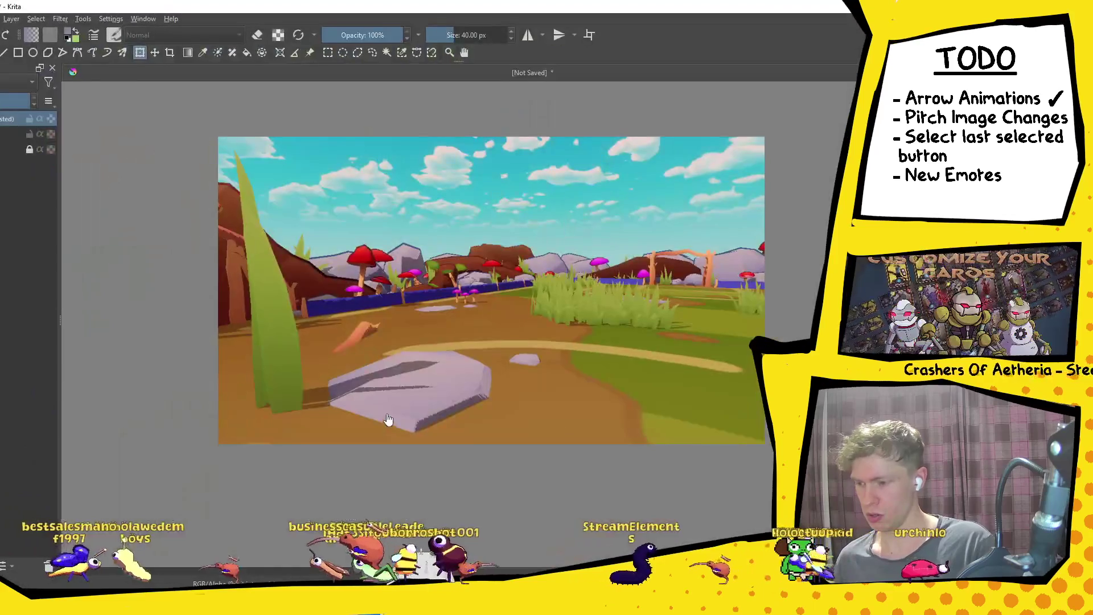
{"action": "key", "text": "ctrl+v"}
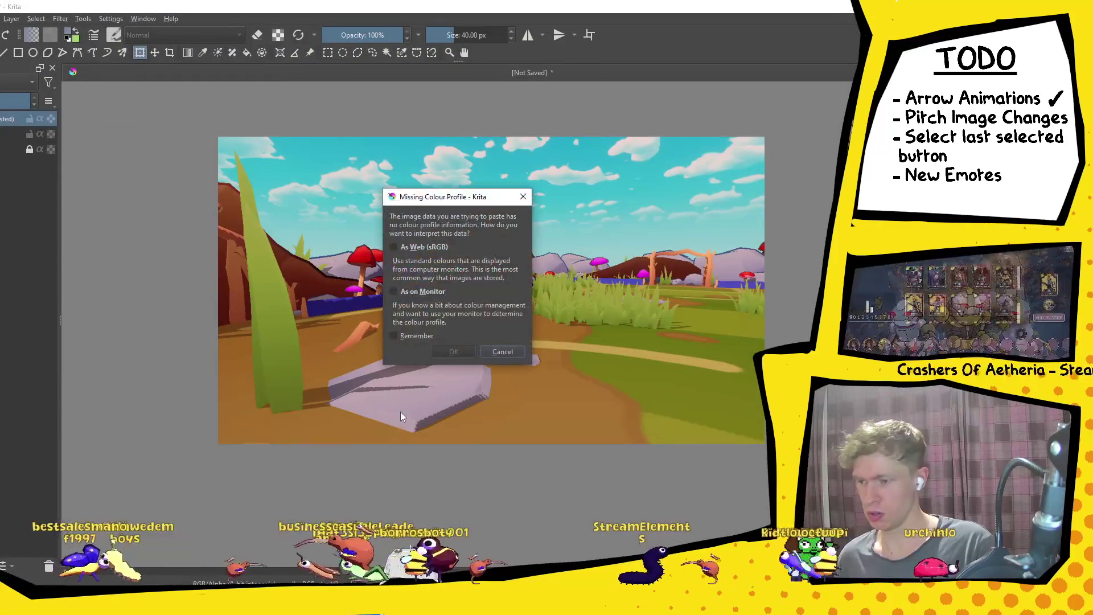
Accept the As Web (sRGB) profile and scale the pasted garden screenshot to fill the canvas.
{"action": "left_click", "coordinate": [456, 352]}
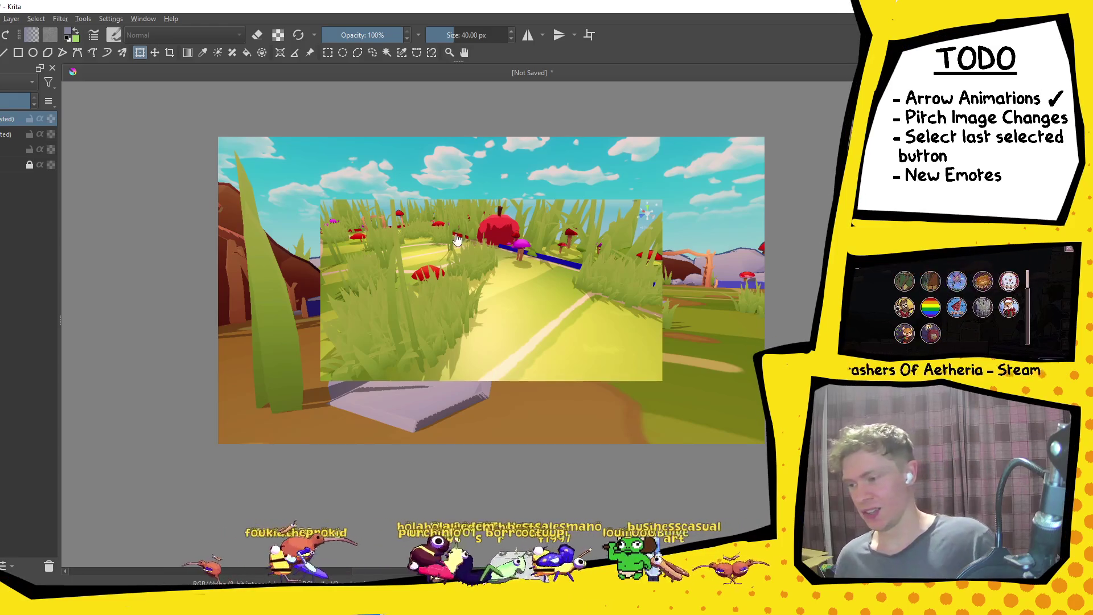
{"action": "left_click", "coordinate": [481, 248]}
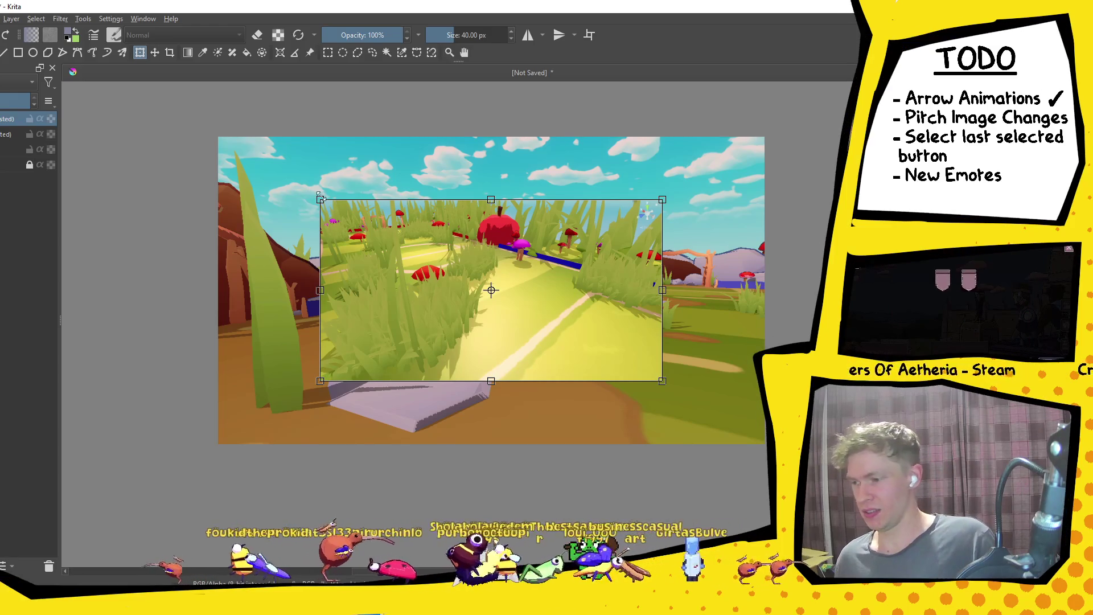
{"action": "left_click_drag", "start_coordinate": [319, 199], "coordinate": [203, 117]}
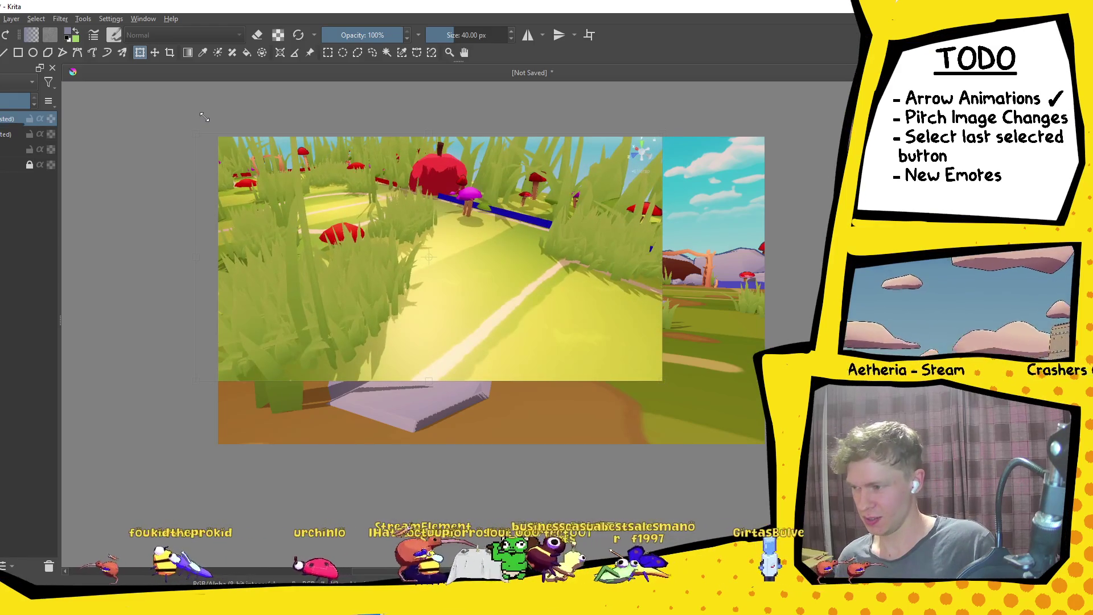
{"action": "left_click_drag", "start_coordinate": [655, 376], "coordinate": [765, 451]}
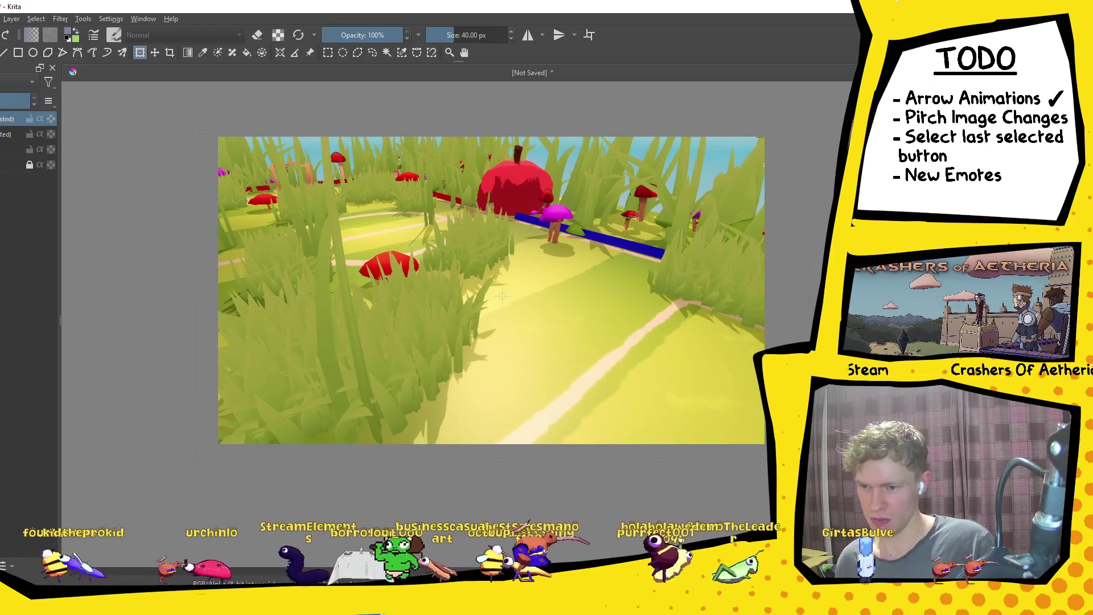
{"action": "left_click", "coordinate": [698, 222]}
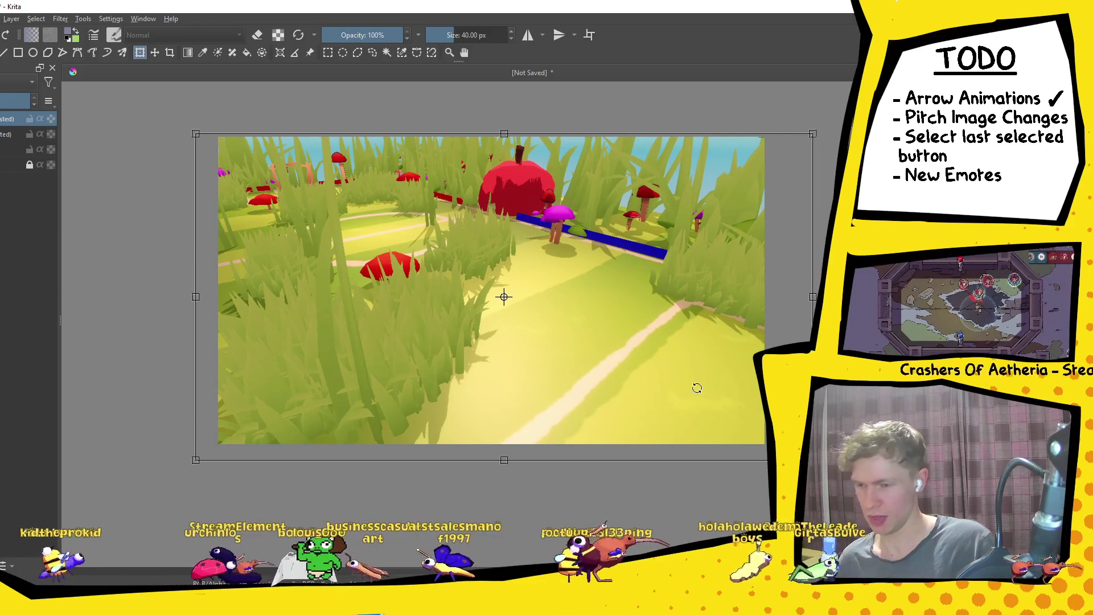
{"action": "key", "text": "Return"}
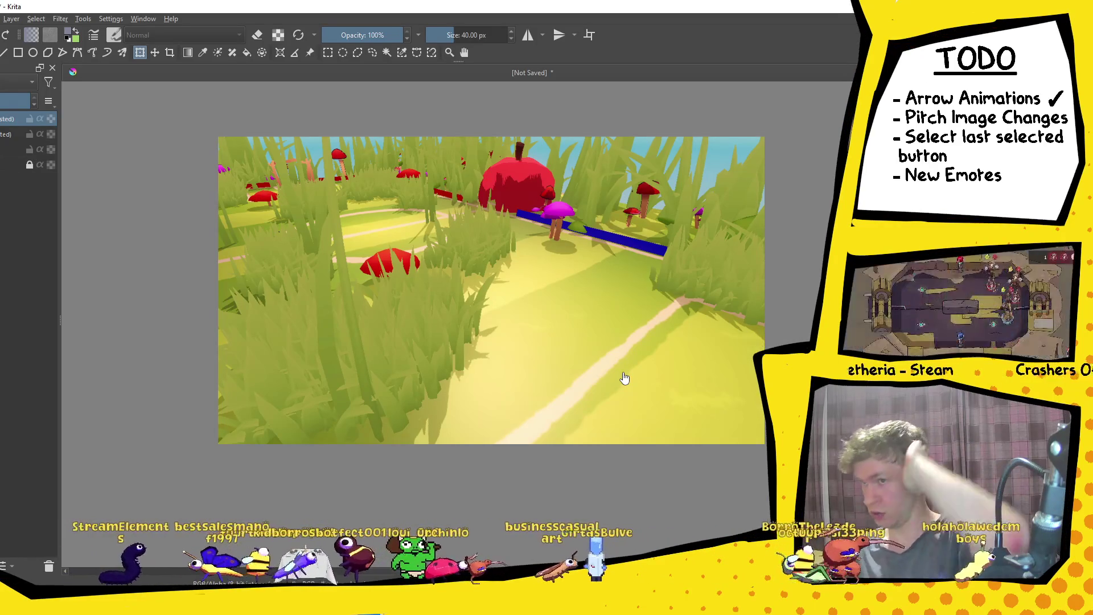
{"action": "key", "text": "ctrl+shift+s"}
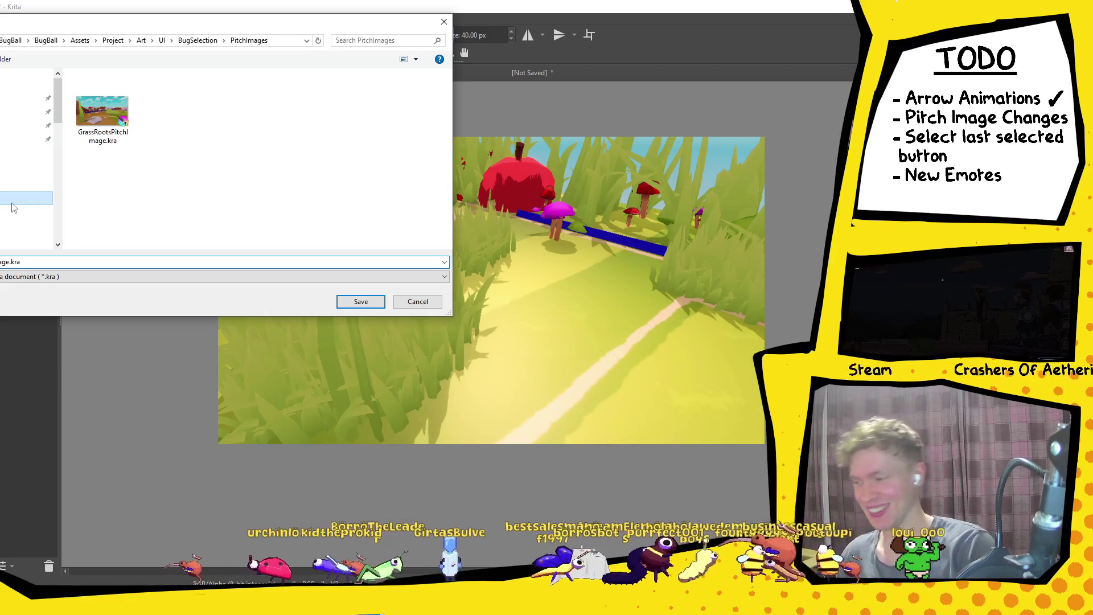
Save the image as FlowerGardenPitchImage.kra in the PitchImages folder.
{"action": "type", "text": "Flower"}
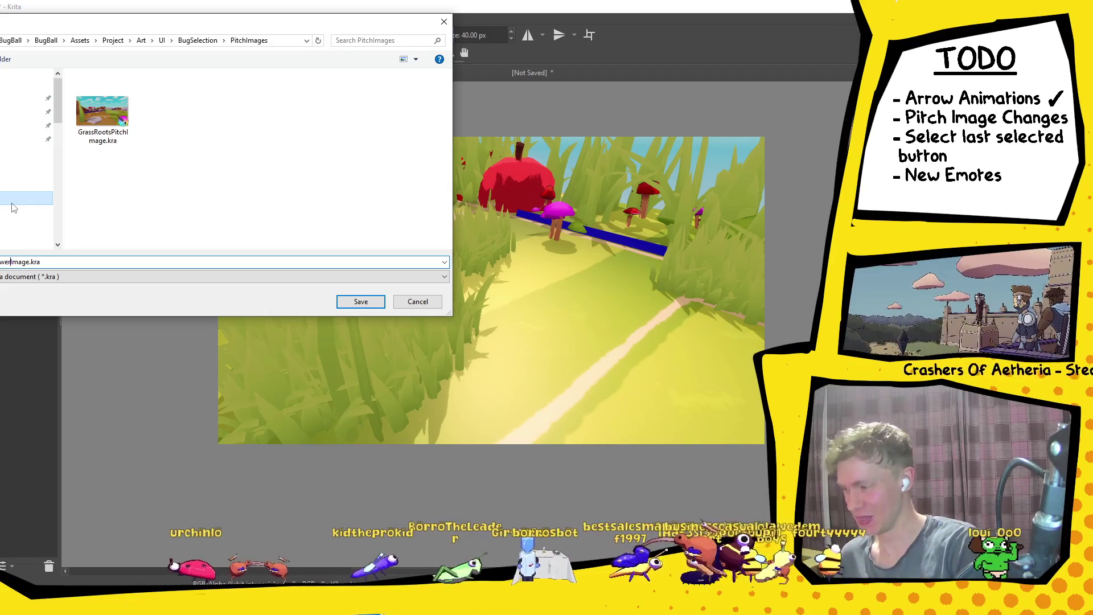
{"action": "type", "text": "GardenPitc"}
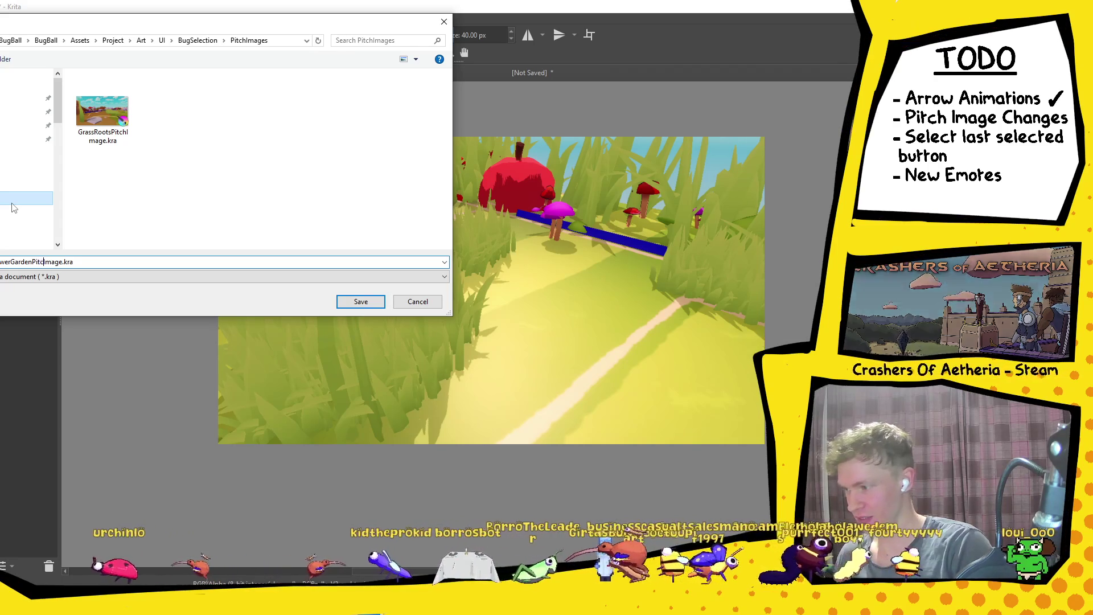
{"action": "type", "text": "h"}
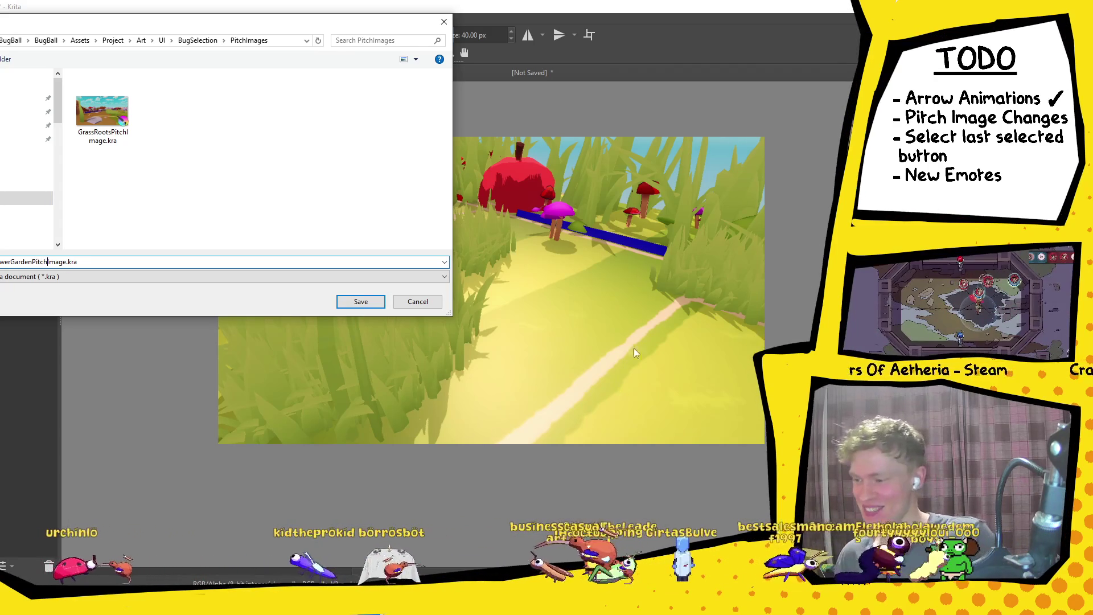
{"action": "left_click", "coordinate": [359, 303]}
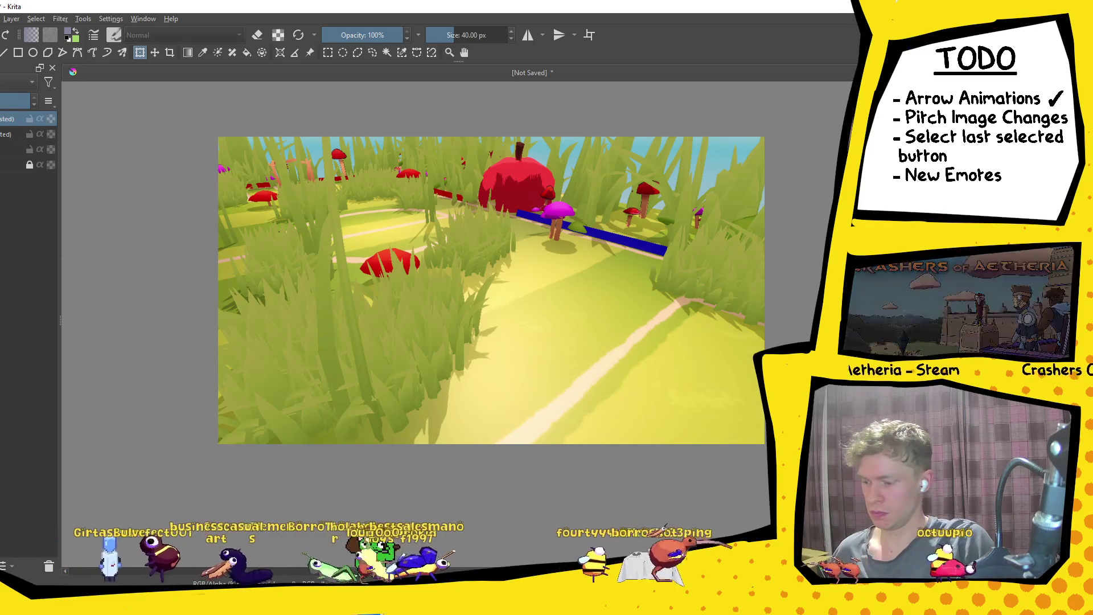
Open the SmallPitch scene in Unity and frame the arena with the ball.
{"action": "key", "text": "alt+Tab"}
{"action": "left_click", "coordinate": [402, 504]}
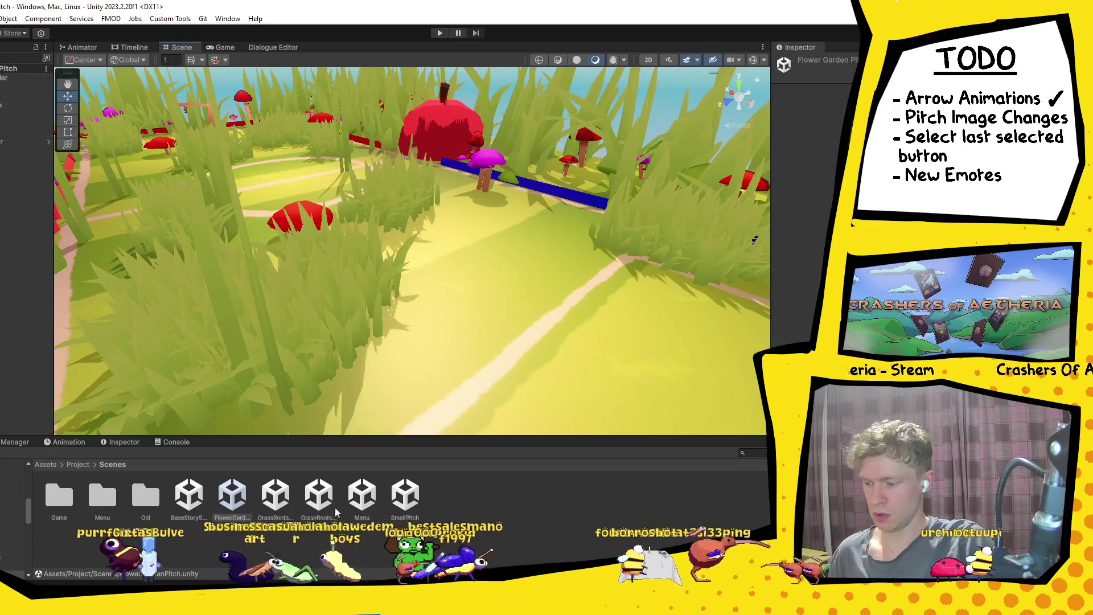
{"action": "double_click", "coordinate": [399, 498]}
{"action": "mouse_move", "coordinate": [361, 186]}
{"action": "left_mouse_down"}
{"action": "mouse_move", "coordinate": [286, 184]}
{"action": "mouse_move", "coordinate": [394, 298]}
{"action": "mouse_move", "coordinate": [361, 366]}
{"action": "mouse_move", "coordinate": [224, 302]}
{"action": "mouse_move", "coordinate": [288, 261]}
{"action": "mouse_move", "coordinate": [527, 245]}
{"action": "mouse_move", "coordinate": [435, 283]}
{"action": "mouse_move", "coordinate": [468, 261]}
{"action": "mouse_move", "coordinate": [493, 313]}
{"action": "left_mouse_up"}
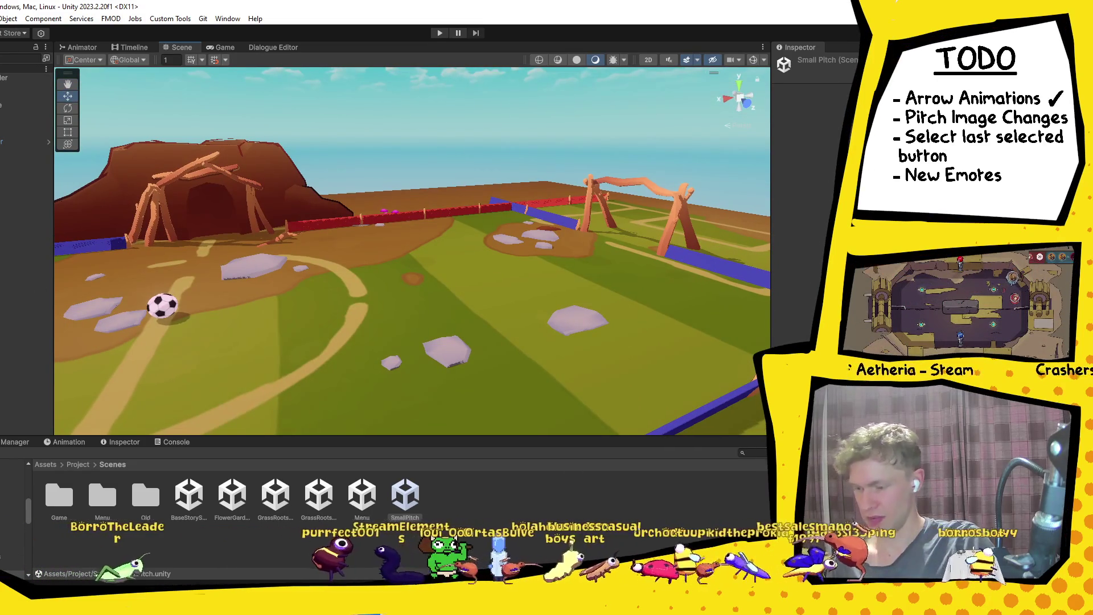
Snip the SmallPitch Scene view with Snipping Tool and return to Krita.
{"action": "key", "text": "alt+Tab"}
{"action": "left_click", "coordinate": [55, 40]}
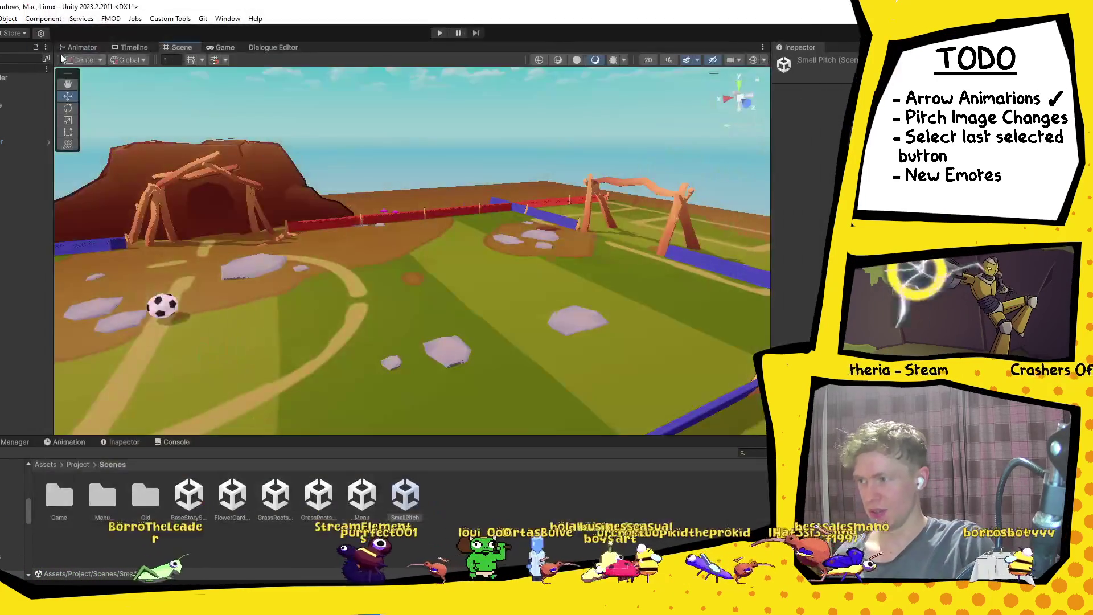
{"action": "left_click_drag", "start_coordinate": [82, 70], "coordinate": [608, 363]}
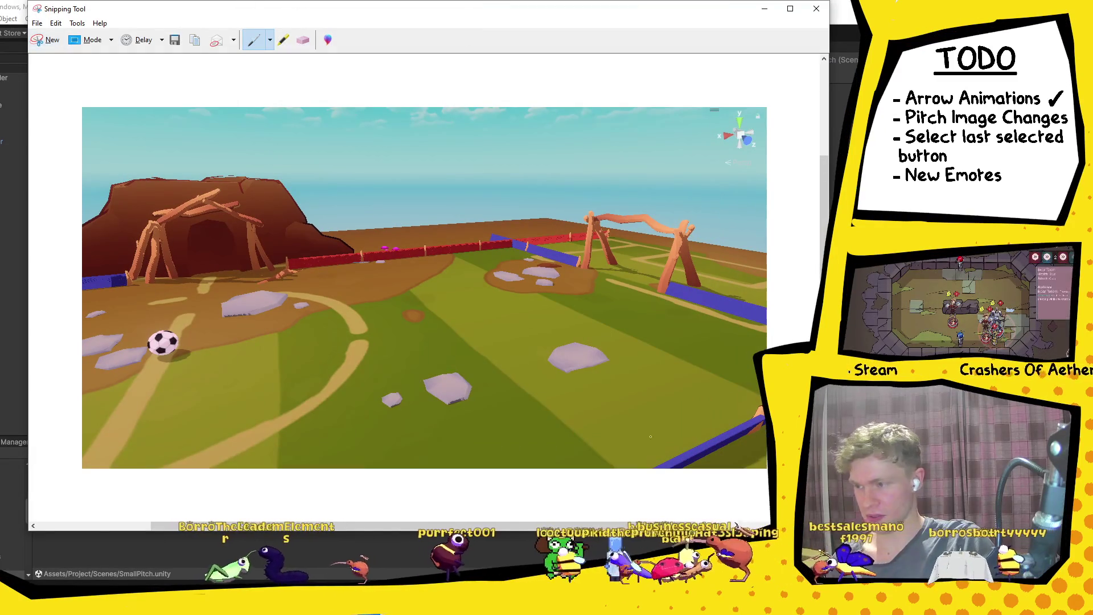
{"action": "key", "text": "alt+Tab"}
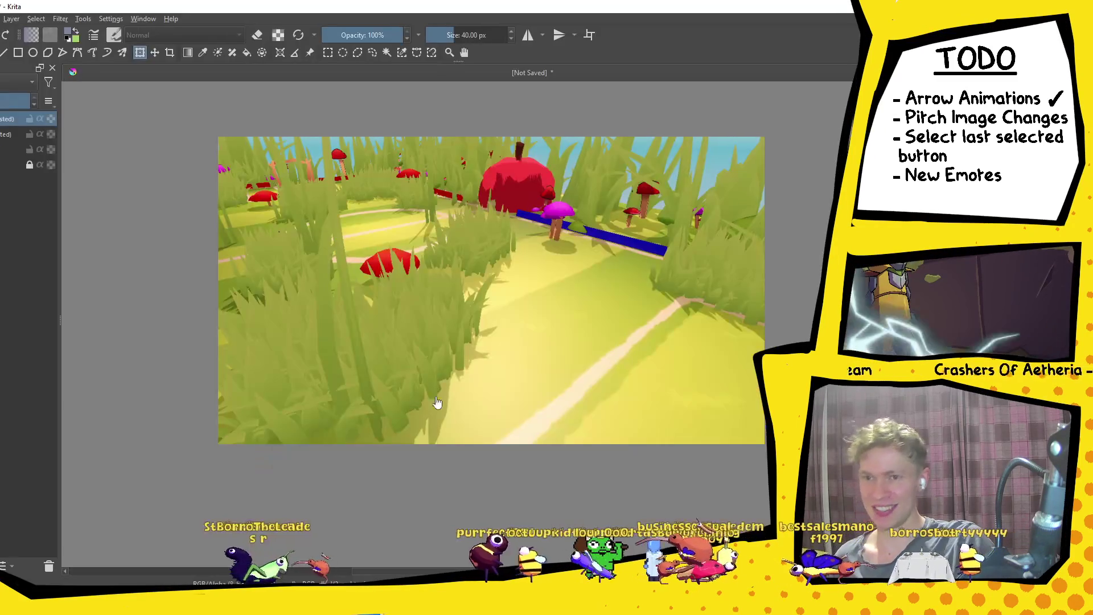
Paste the SmallPitch screenshot as a new layer and scale it to fill the canvas.
{"action": "key", "text": "ctrl+v"}
{"action": "left_click", "coordinate": [392, 246]}
{"action": "left_click", "coordinate": [453, 351]}
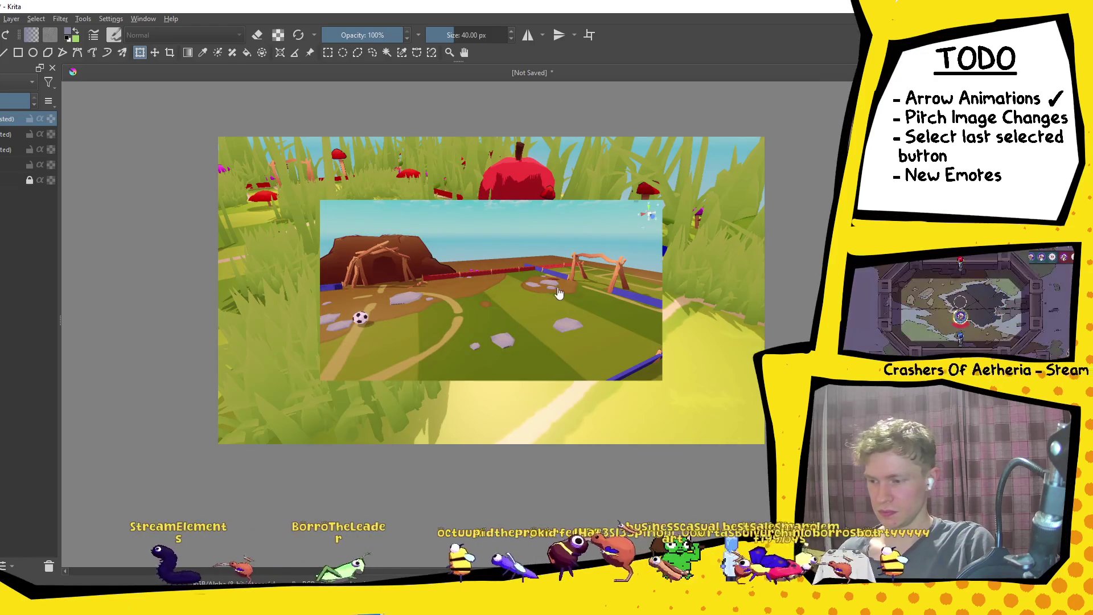
{"action": "mouse_move", "coordinate": [568, 298]}
{"action": "left_mouse_down"}
{"action": "mouse_move", "coordinate": [514, 250]}
{"action": "mouse_move", "coordinate": [461, 228]}
{"action": "left_mouse_up"}
{"action": "left_click_drag", "start_coordinate": [561, 323], "coordinate": [791, 495]}
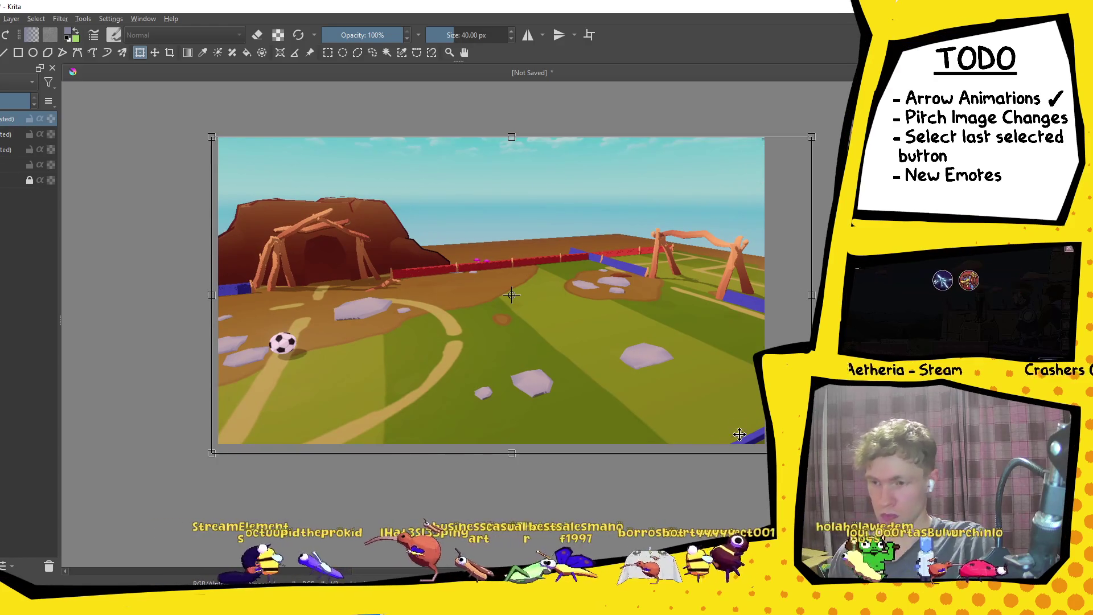
{"action": "key", "text": "Return"}
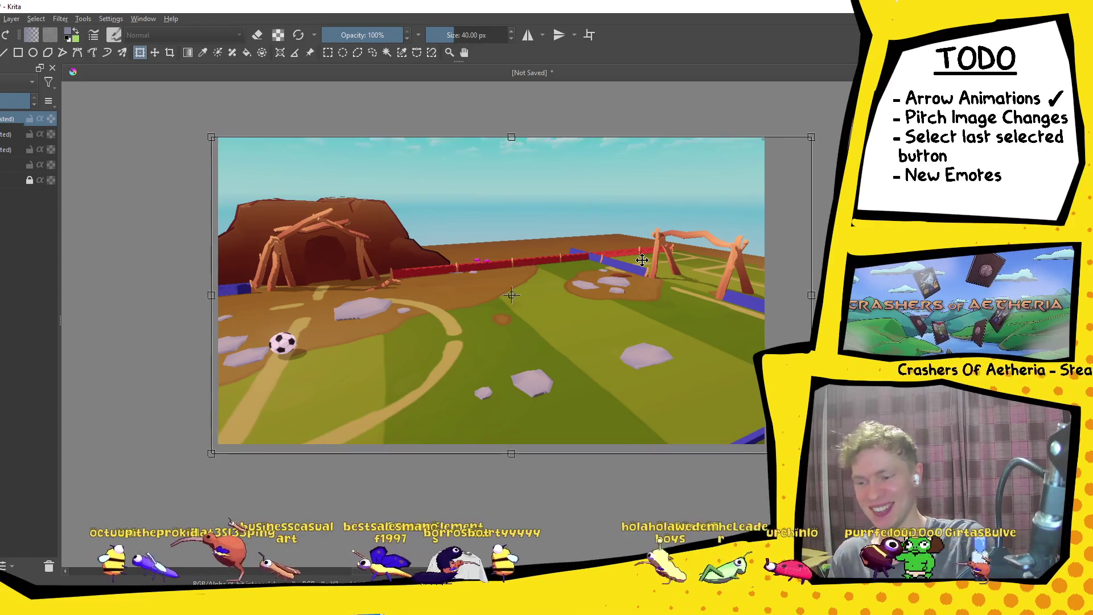
Nudge the pitch screenshot up slightly and apply the transform.
{"action": "key", "text": "Up"}
{"action": "key", "text": "Up"}
{"action": "key", "text": "Up"}
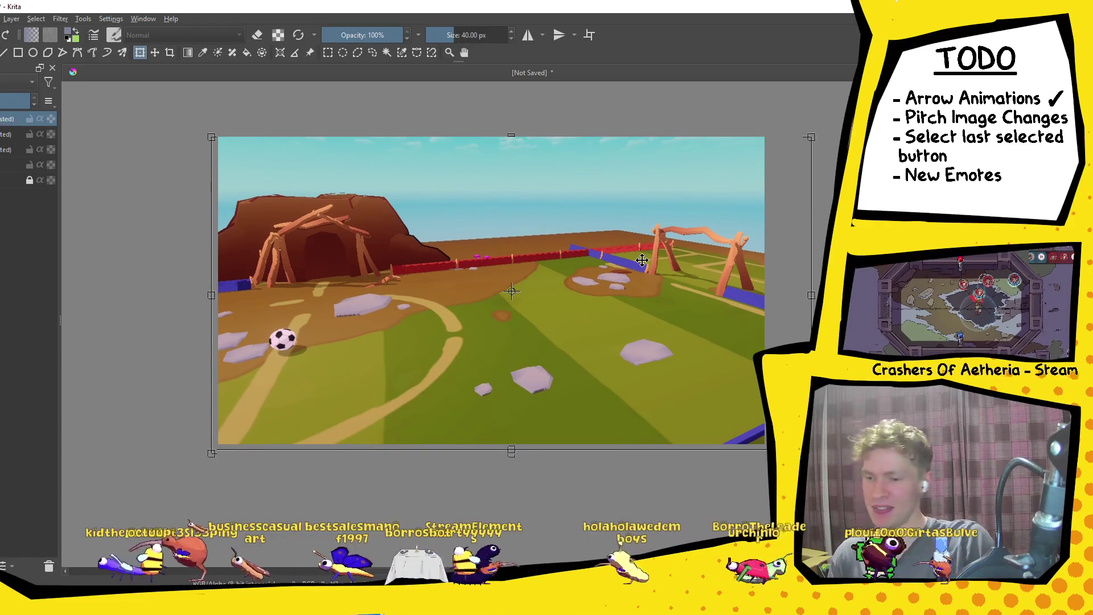
{"action": "key", "text": "Return"}
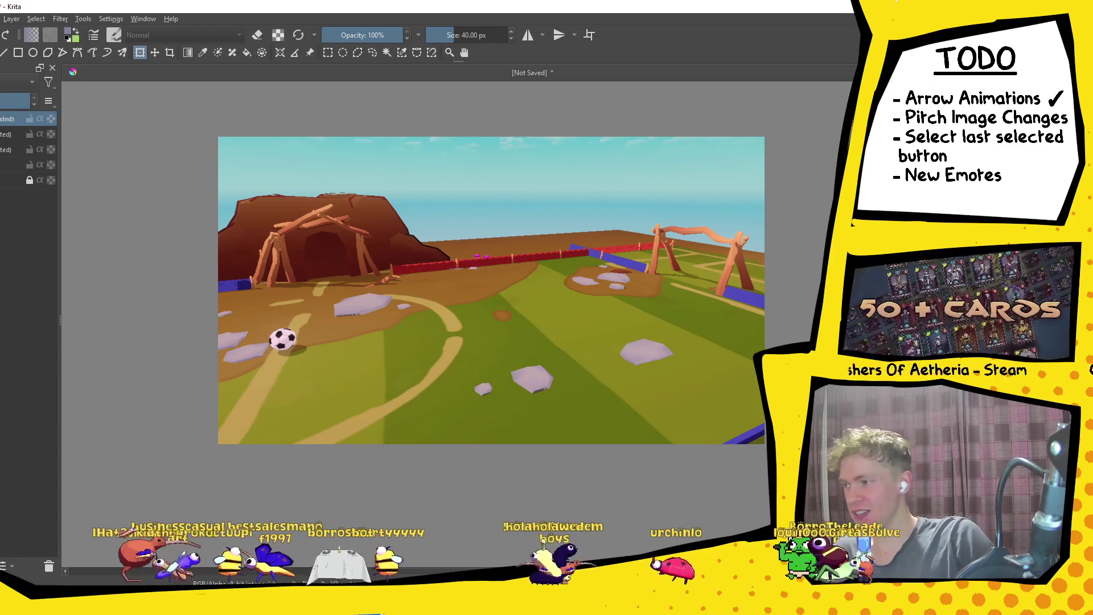
{"action": "right_click", "coordinate": [5, 152]}
{"action": "key", "text": "Escape"}
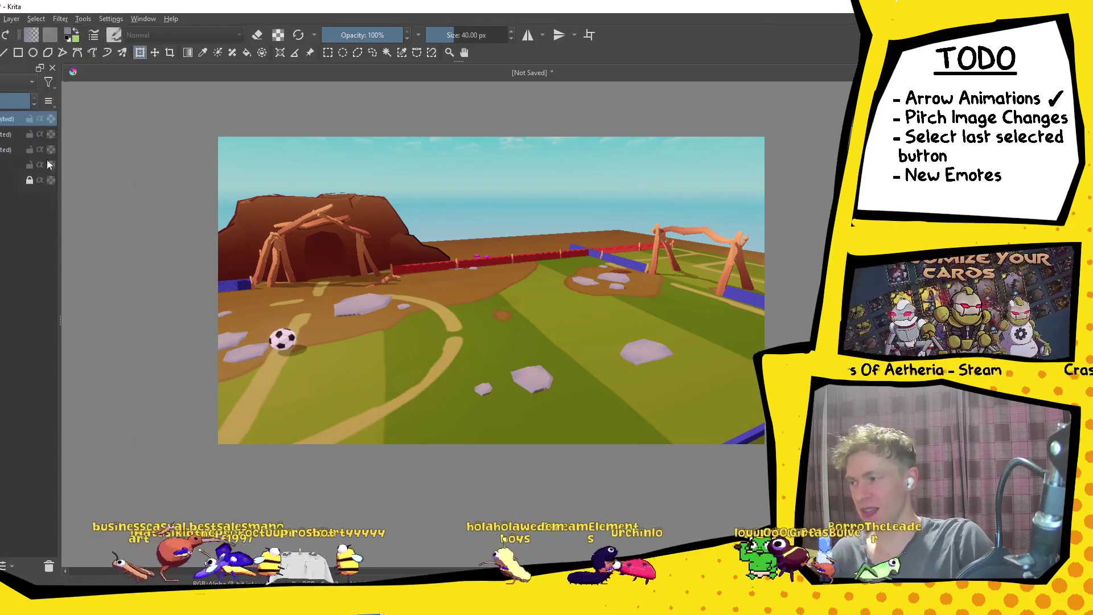
{"action": "key", "text": "ctrl+shift+s"}
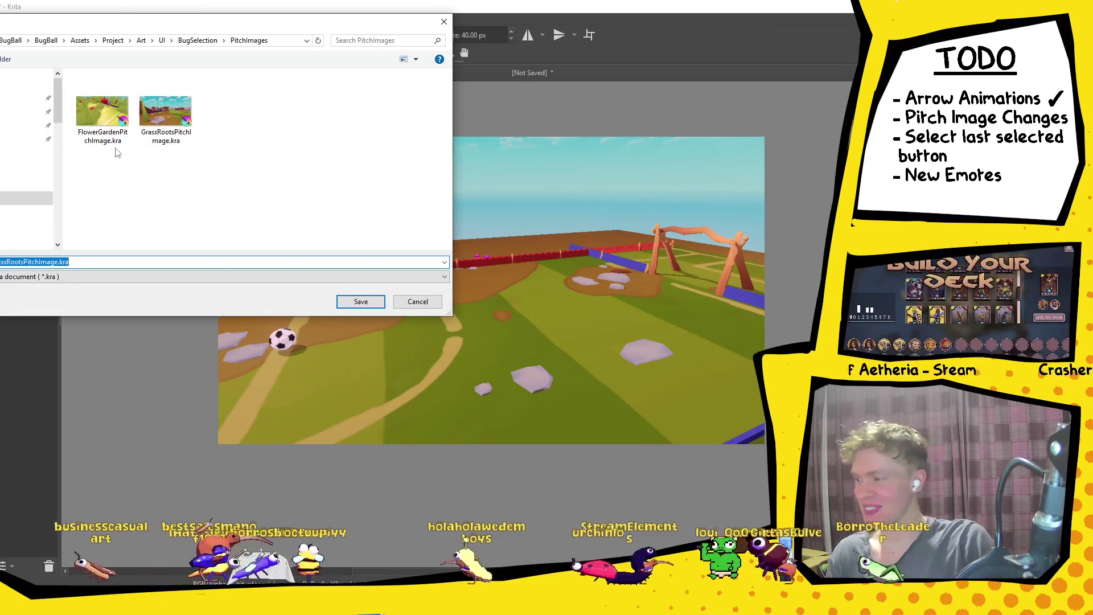
Save the pitch image under FlowerGardenPitchImage.kra's name with 'FlowerGarden' removed.
{"action": "left_click", "coordinate": [111, 137]}
{"action": "double_click", "coordinate": [45, 263]}
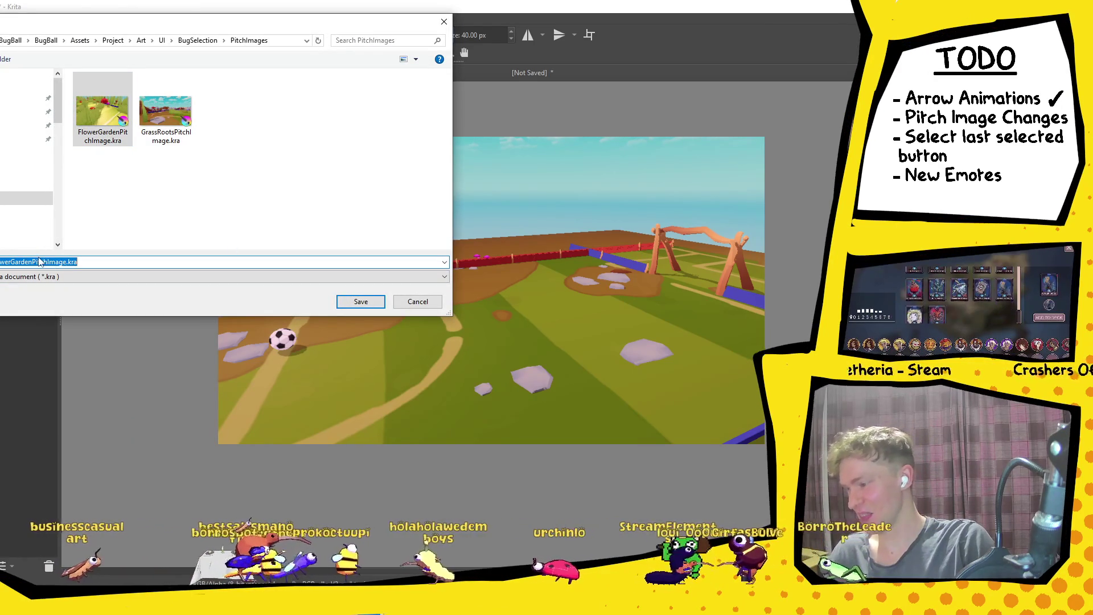
{"action": "key", "text": "BackSpace"}
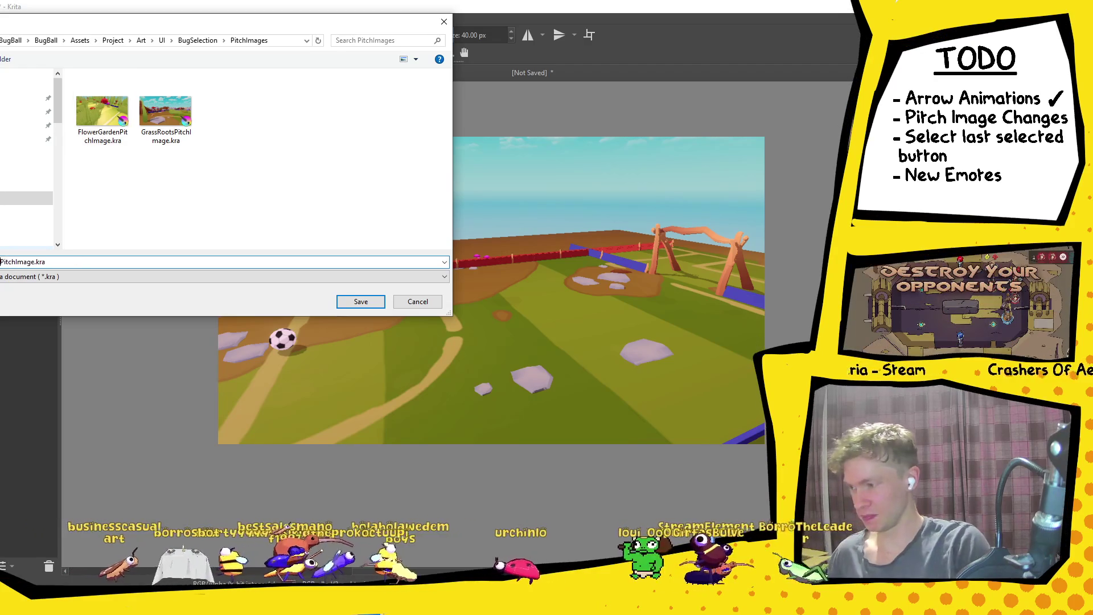
{"action": "left_click", "coordinate": [350, 304]}
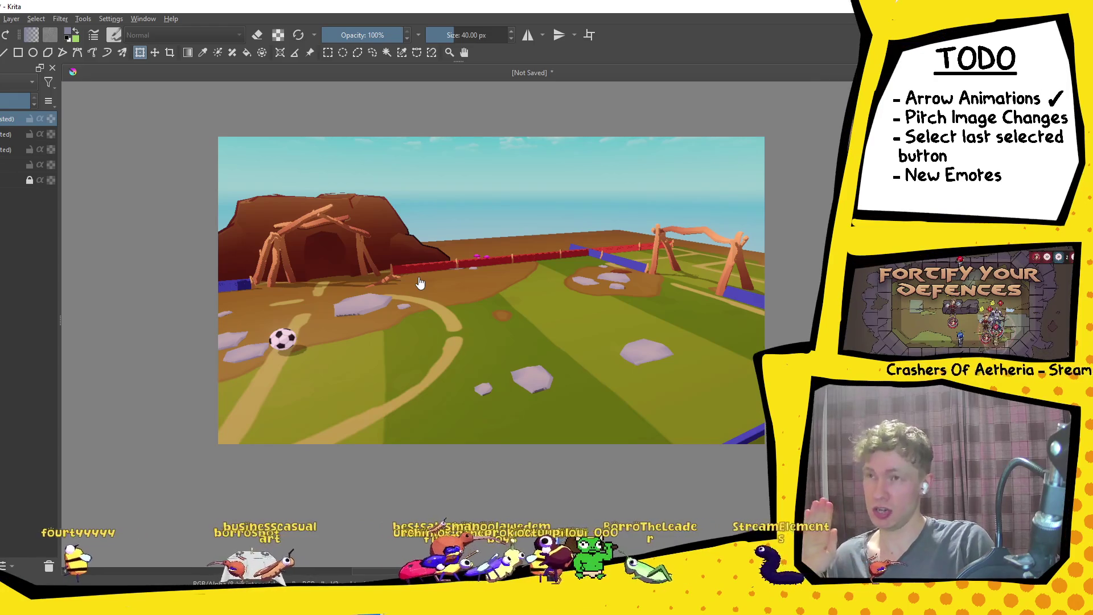
Return to Unity and list the top-level Assets folder in the Project window.
{"action": "key", "text": "alt+Tab"}
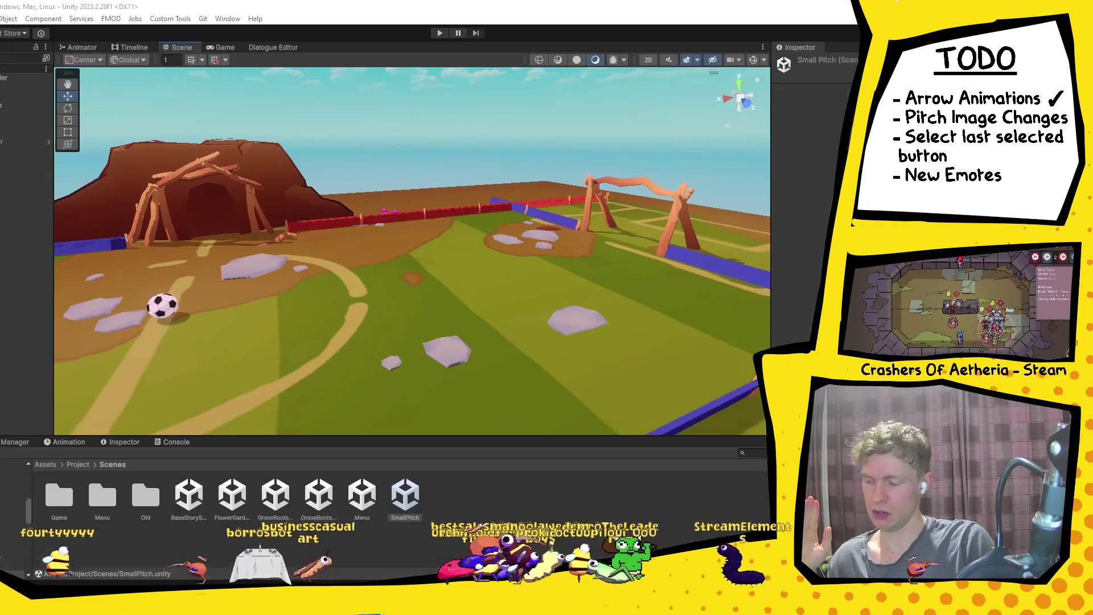
{"action": "left_click", "coordinate": [46, 465]}
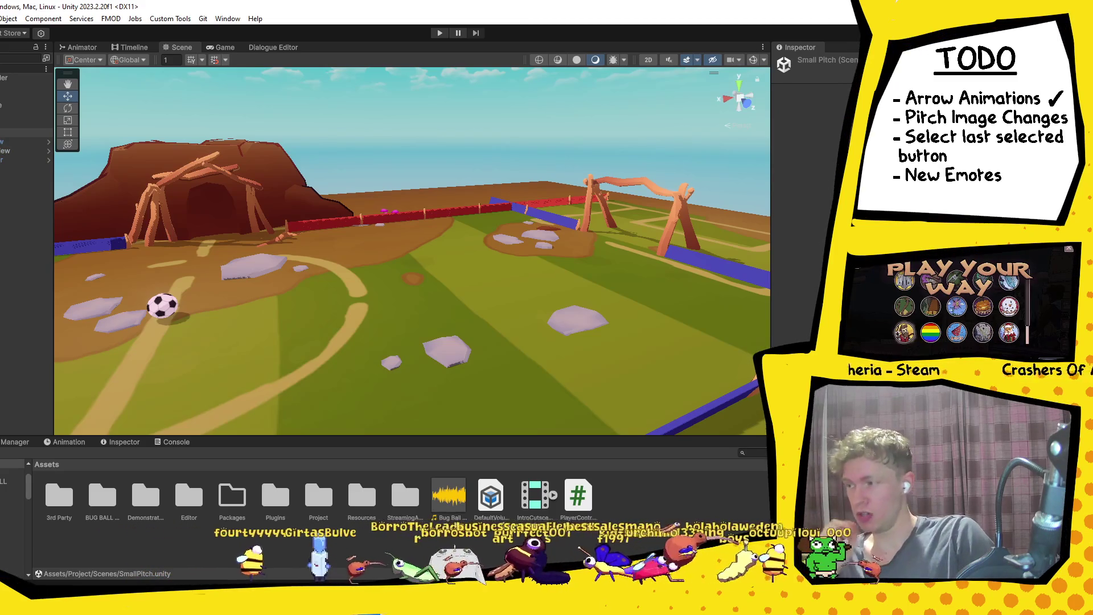
{"action": "key", "text": "super"}
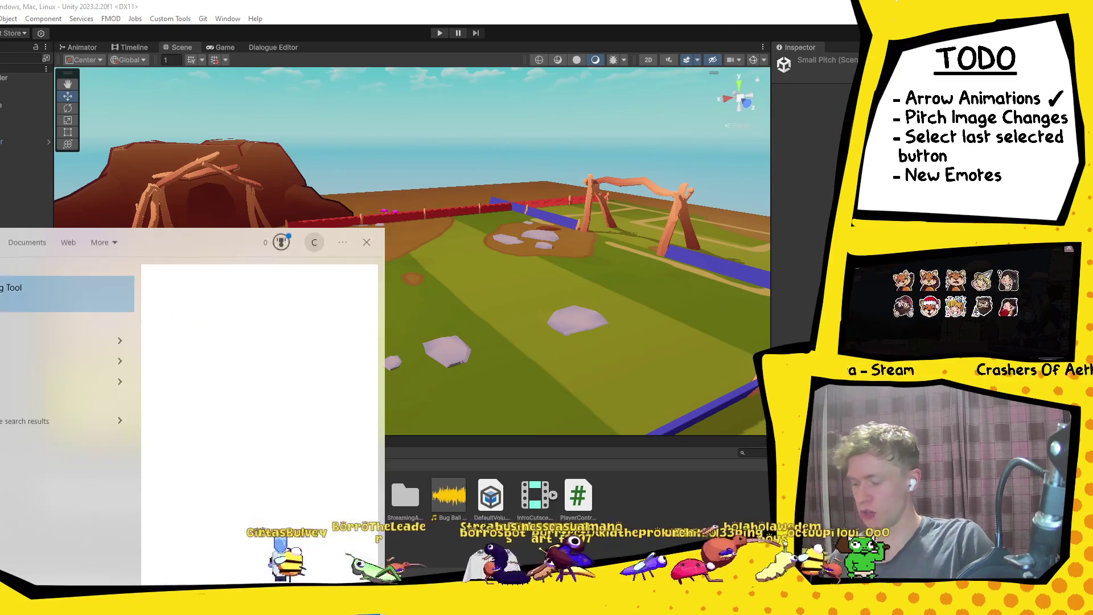
Search the Start menu for steam and launch Steam.
{"action": "type", "text": "steam"}
{"action": "left_click", "coordinate": [5, 296]}
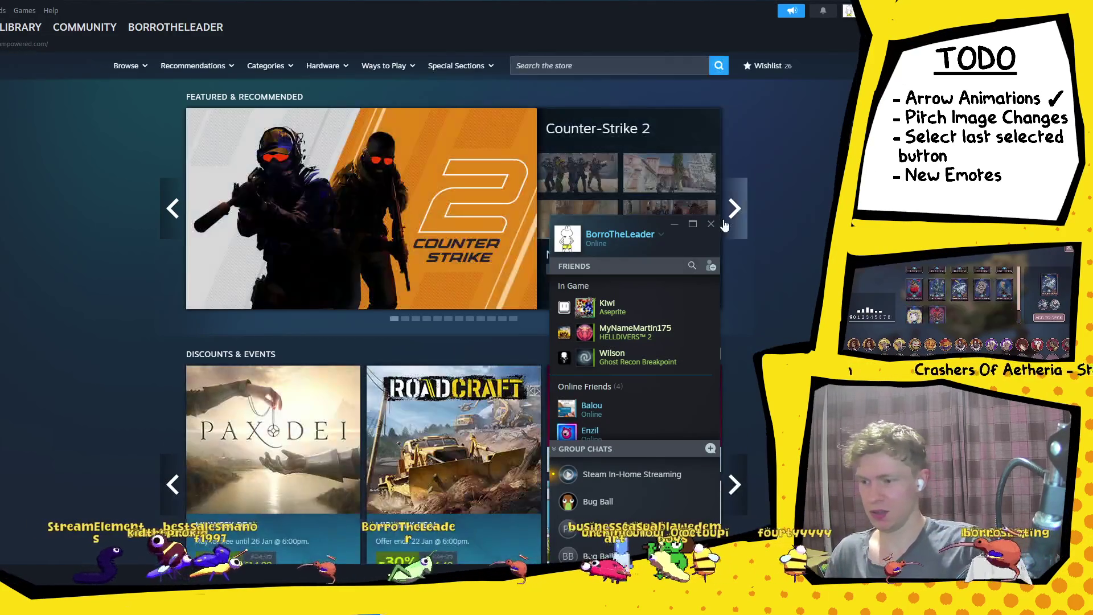
Search the Steam store for 'beetle', open Beetleball, and start installing the 2.14 GB demo.
{"action": "left_click", "coordinate": [605, 66]}
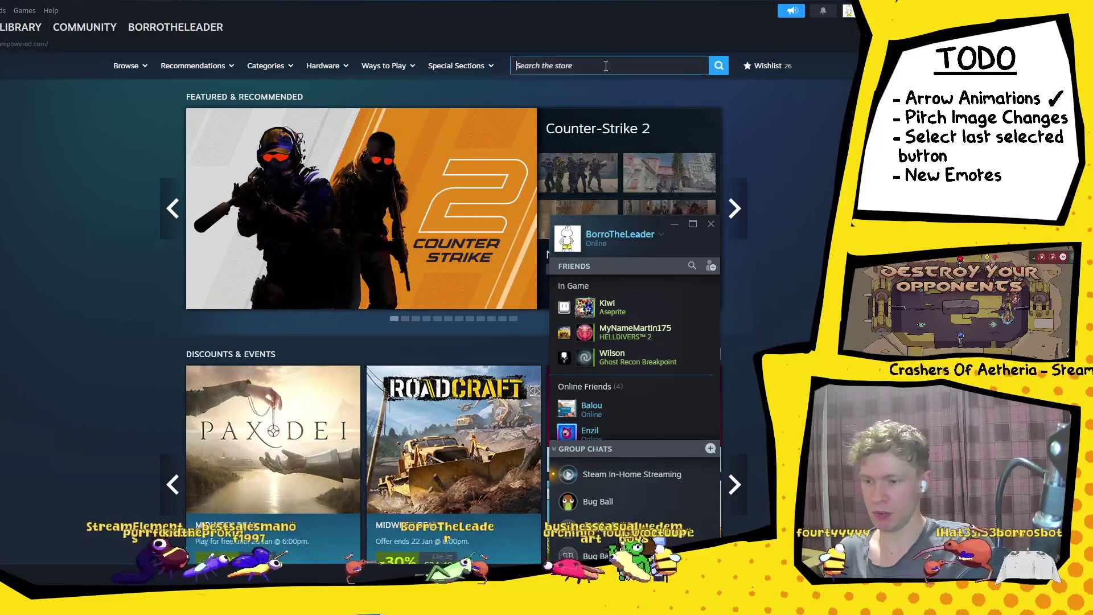
{"action": "left_click", "coordinate": [710, 224]}
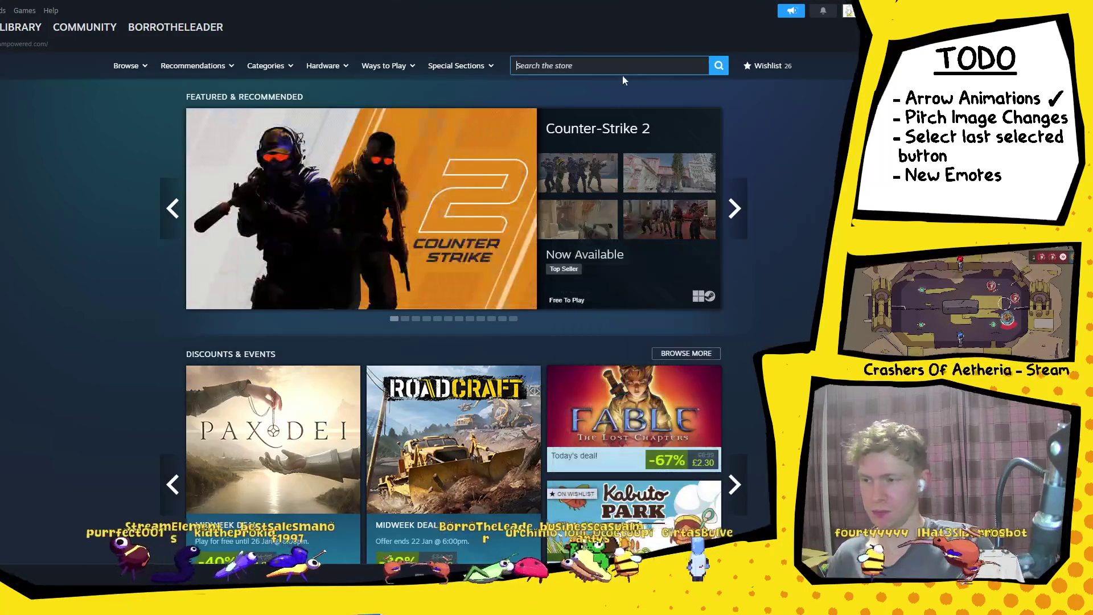
{"action": "type", "text": "beetle"}
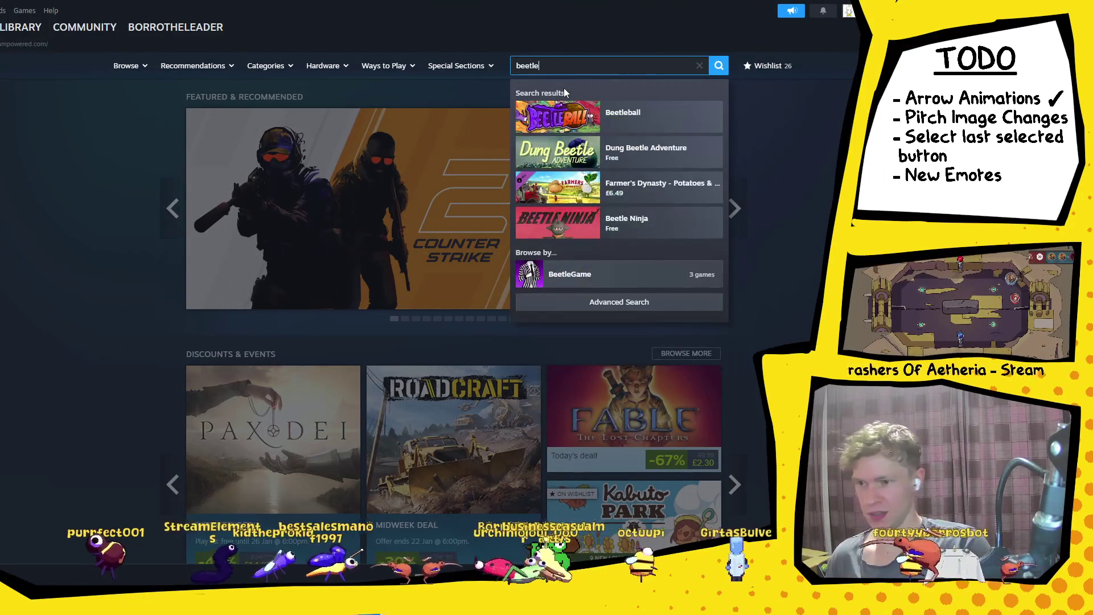
{"action": "left_click", "coordinate": [642, 118]}
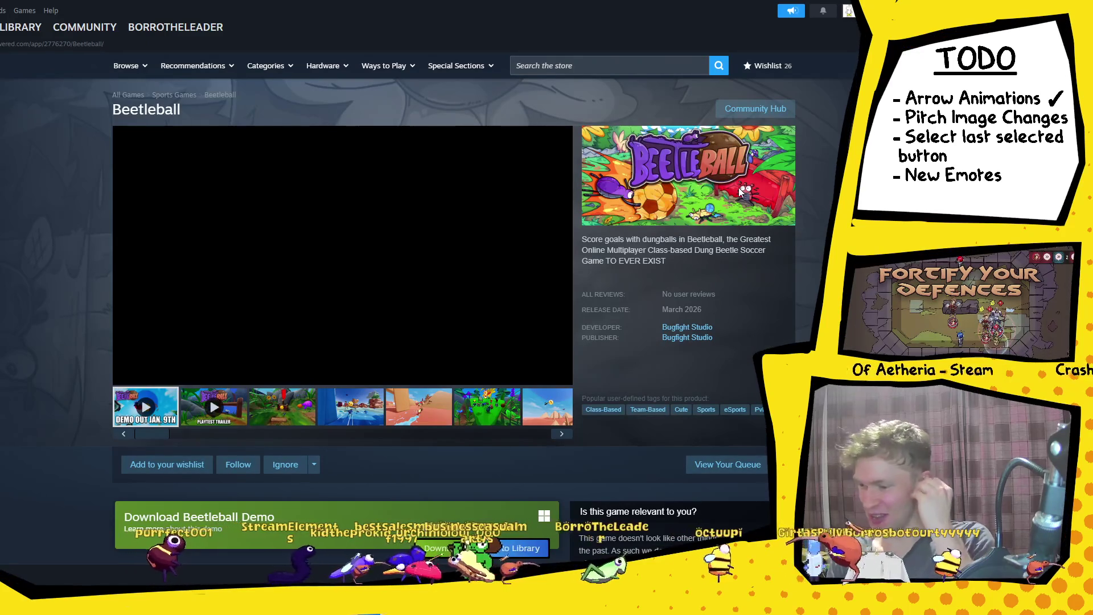
{"action": "scroll", "coordinate": [335, 304], "scroll_direction": "down", "scroll_amount": 1}
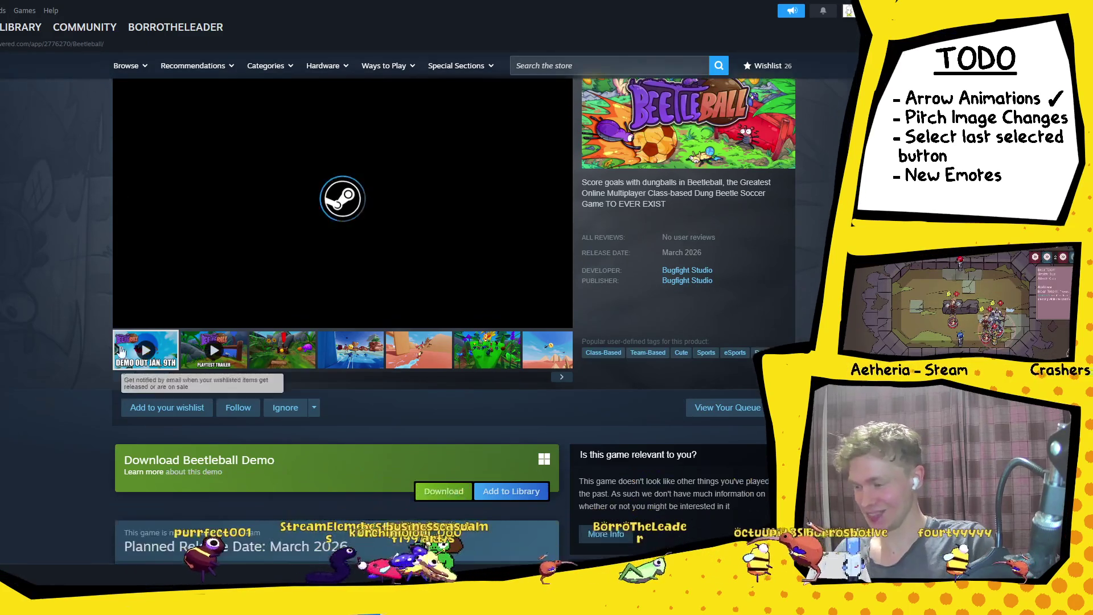
{"action": "scroll", "coordinate": [472, 445], "scroll_direction": "down", "scroll_amount": 3}
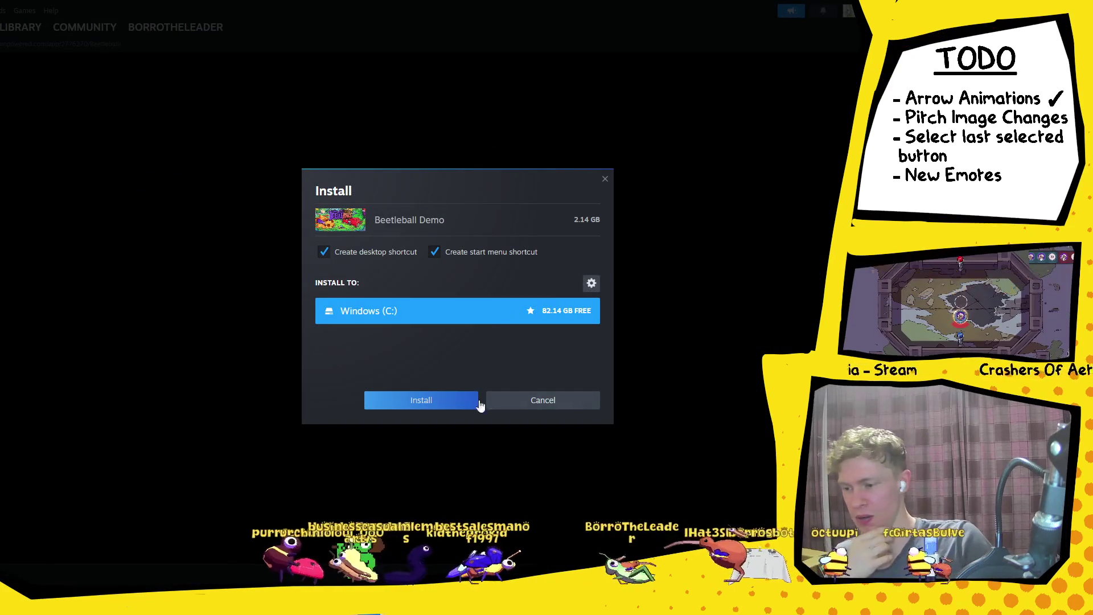
{"action": "left_click", "coordinate": [448, 401]}
{"action": "scroll", "coordinate": [134, 382], "scroll_direction": "up", "scroll_amount": 4}
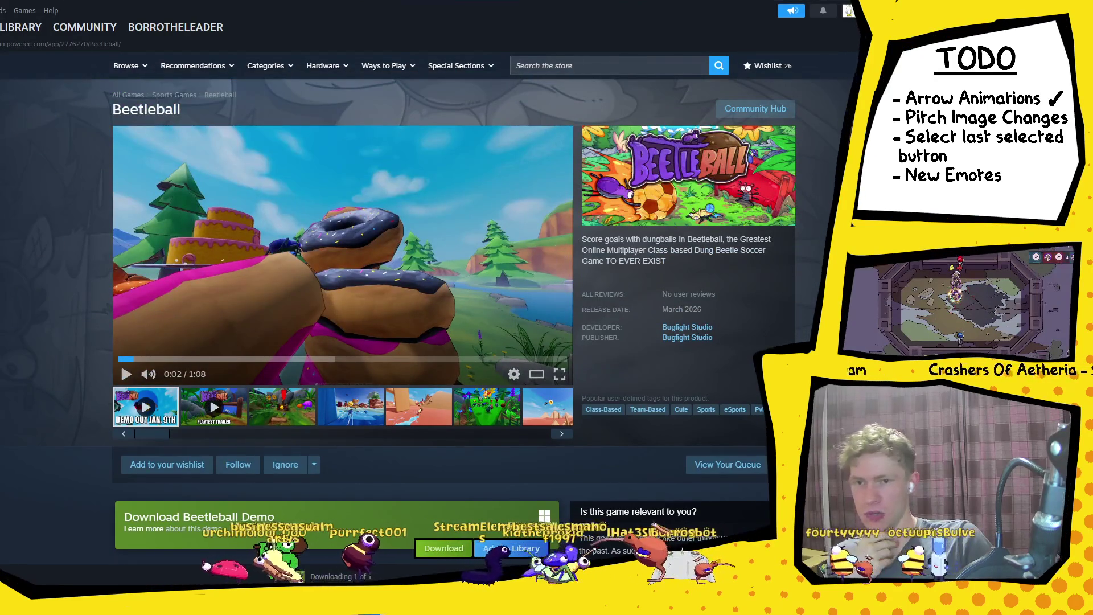
{"action": "key", "text": "alt+Tab"}
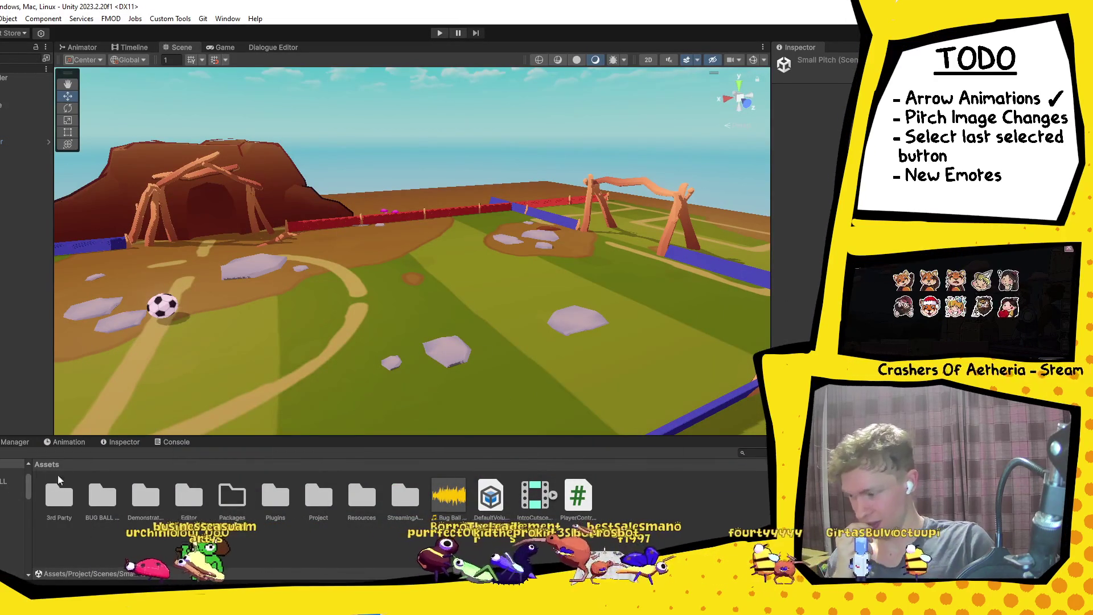
Open the Menu scene asset from Project > Scenes, then bring the browser forward.
{"action": "double_click", "coordinate": [317, 500]}
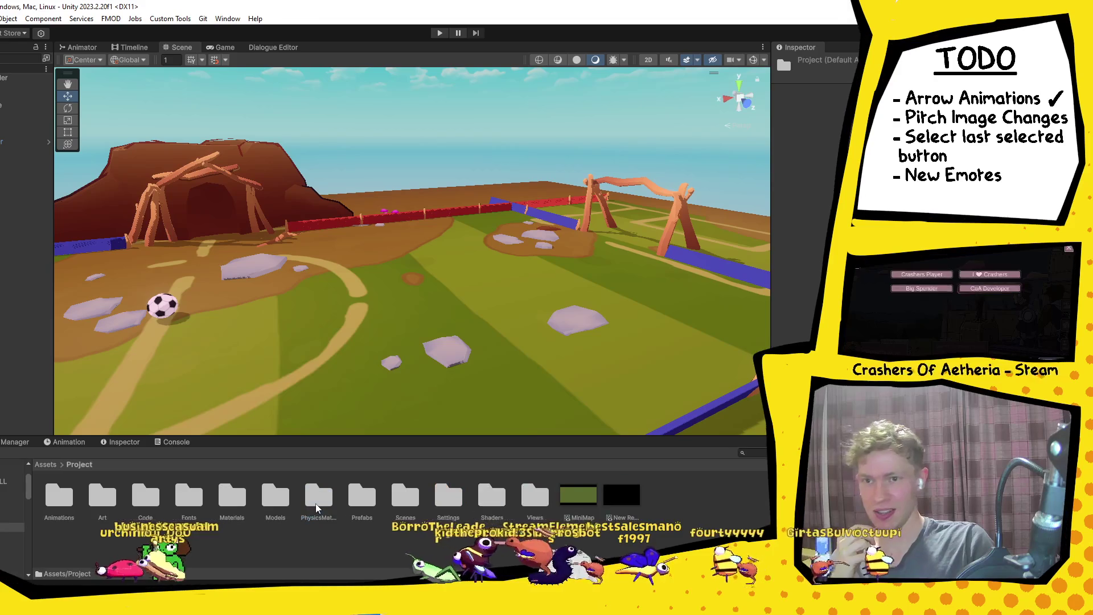
{"action": "double_click", "coordinate": [405, 498]}
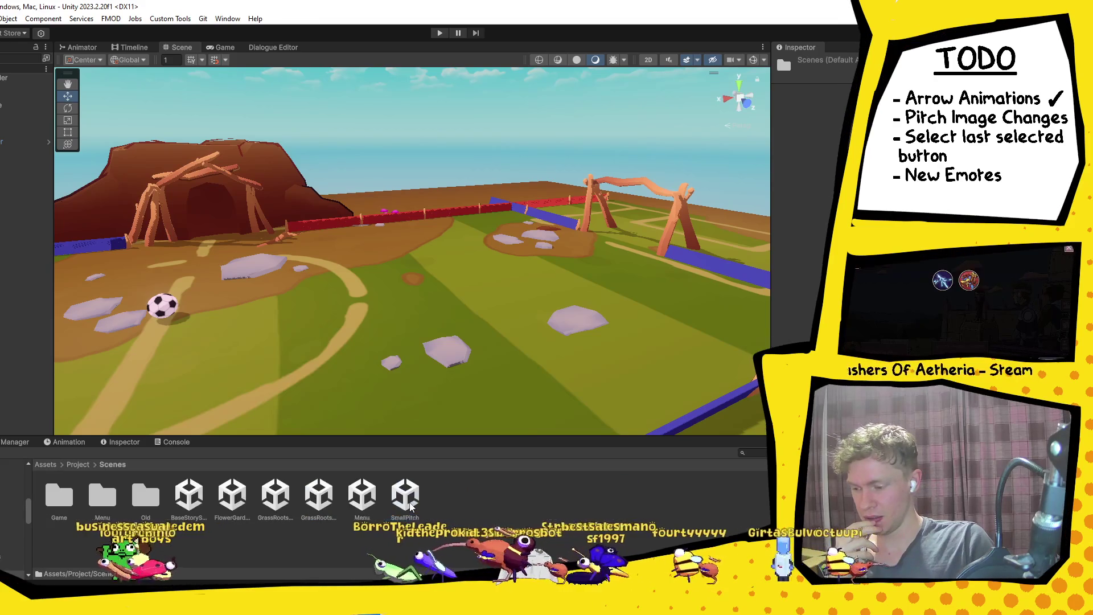
{"action": "left_click", "coordinate": [362, 498]}
{"action": "double_click", "coordinate": [362, 498]}
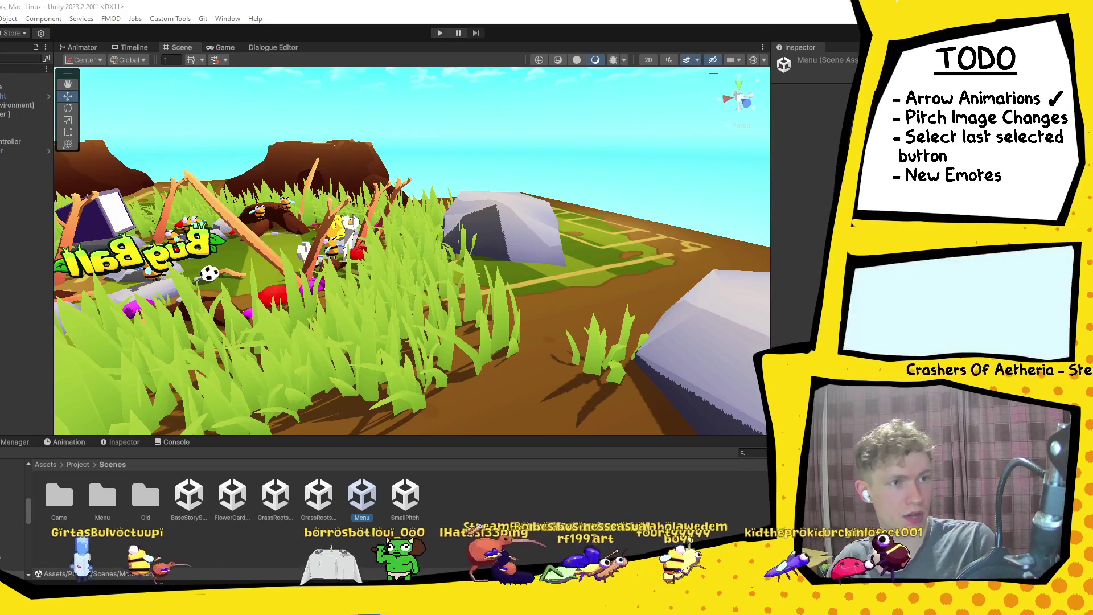
{"action": "key", "text": "alt+Tab"}
{"action": "mouse_move", "coordinate": [244, 444]}
{"action": "left_mouse_down"}
{"action": "mouse_move", "coordinate": [244, 347]}
{"action": "mouse_move", "coordinate": [200, 50]}
{"action": "left_mouse_up"}
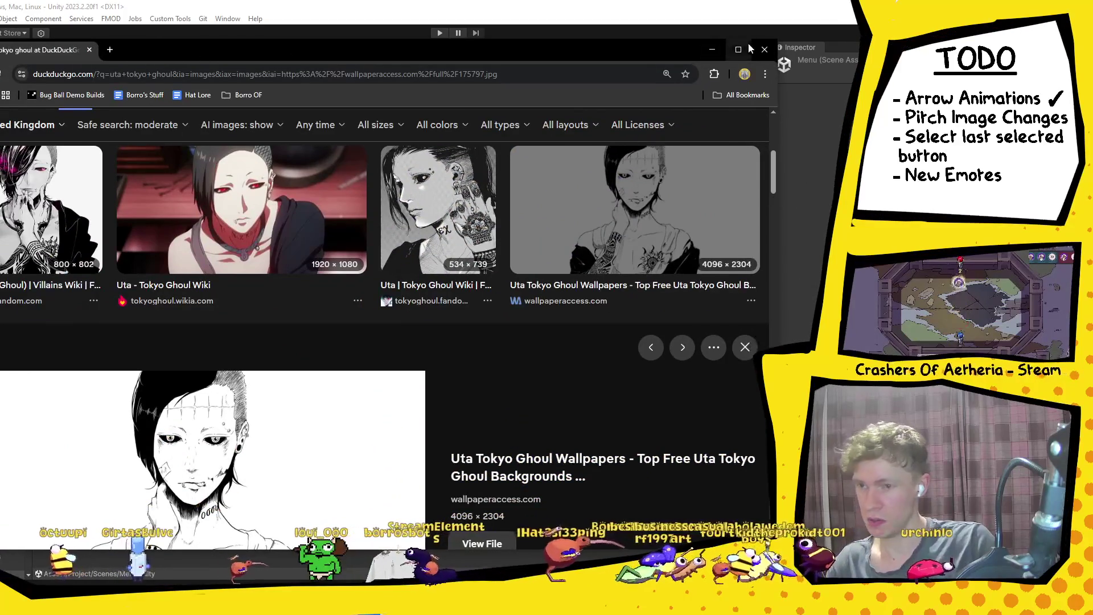
{"action": "left_click_drag", "start_coordinate": [518, 54], "coordinate": [535, 40]}
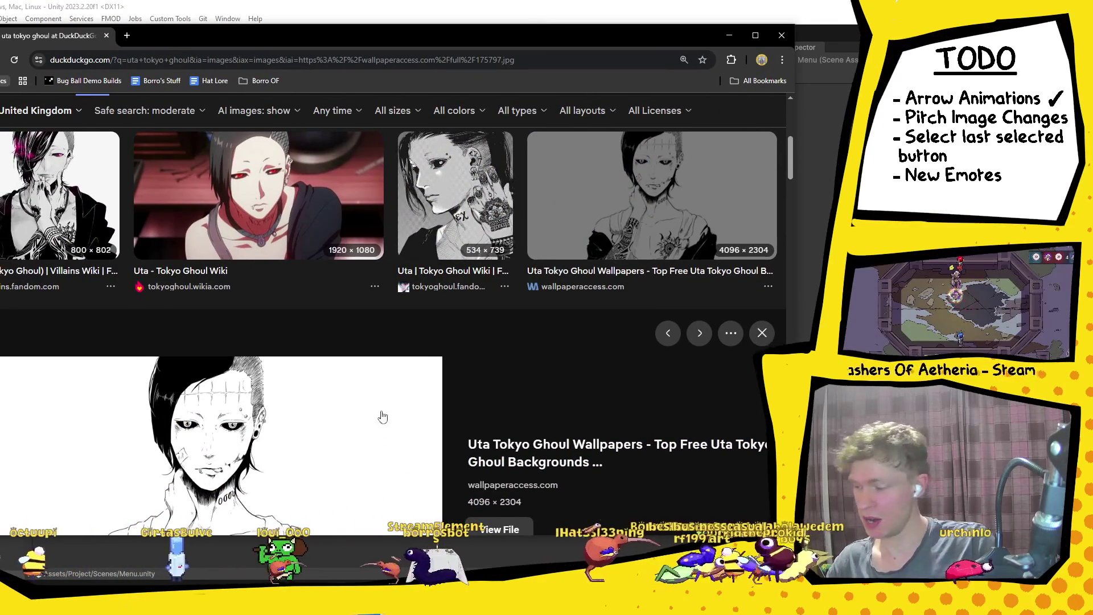
{"action": "scroll", "coordinate": [367, 430], "scroll_direction": "down", "scroll_amount": 1}
{"action": "scroll", "coordinate": [367, 431], "scroll_direction": "down", "scroll_amount": 2}
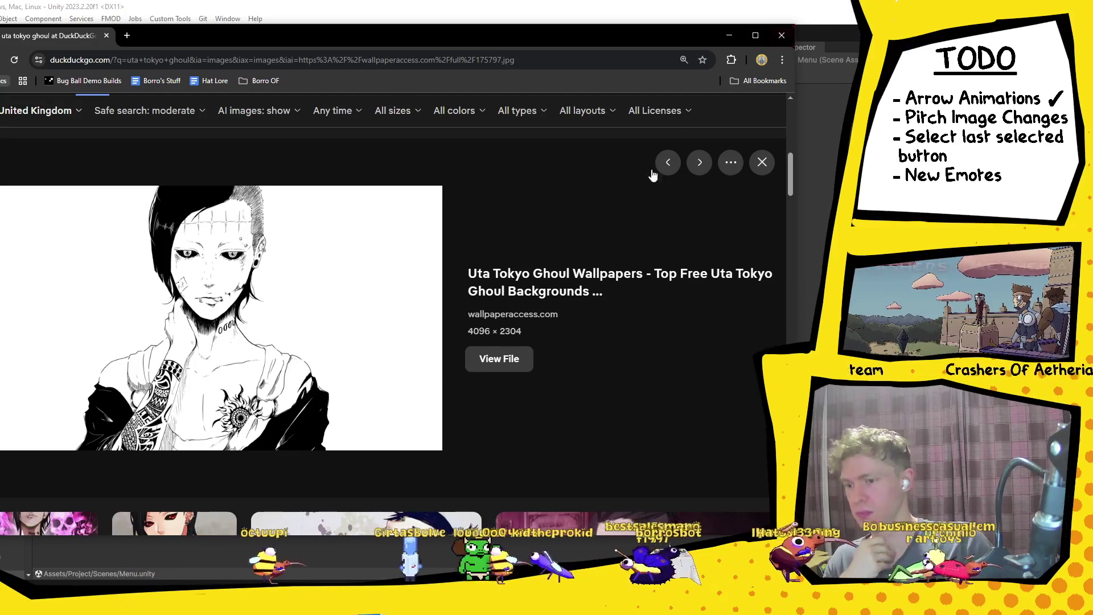
{"action": "scroll", "coordinate": [671, 229], "scroll_direction": "up", "scroll_amount": 3}
{"action": "scroll", "coordinate": [671, 229], "scroll_direction": "down", "scroll_amount": 3}
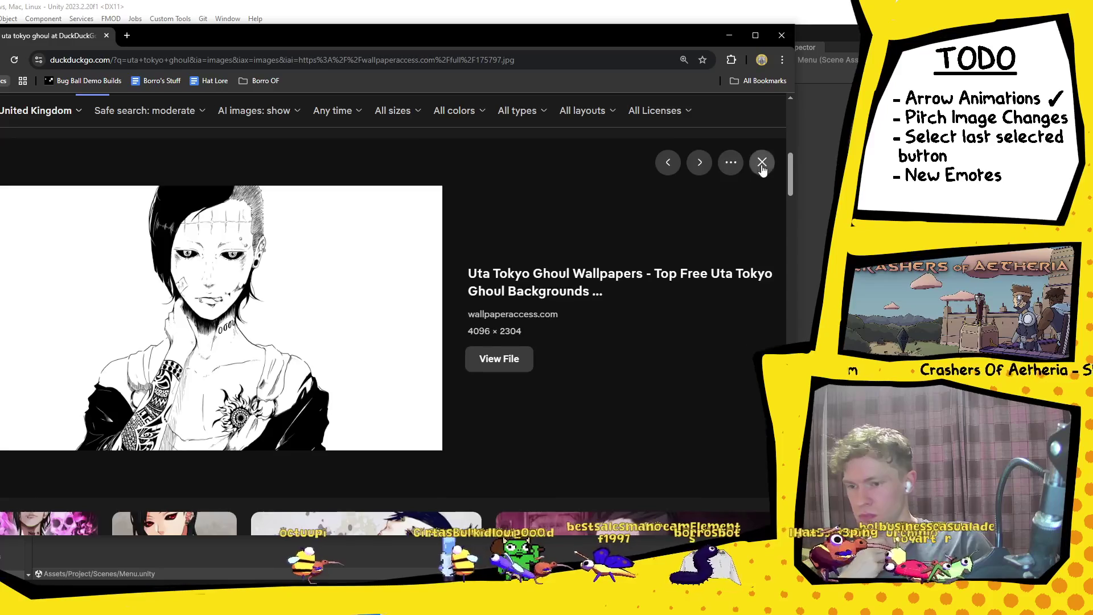
{"action": "left_click", "coordinate": [762, 163]}
{"action": "scroll", "coordinate": [790, 132], "scroll_direction": "up", "scroll_amount": 3}
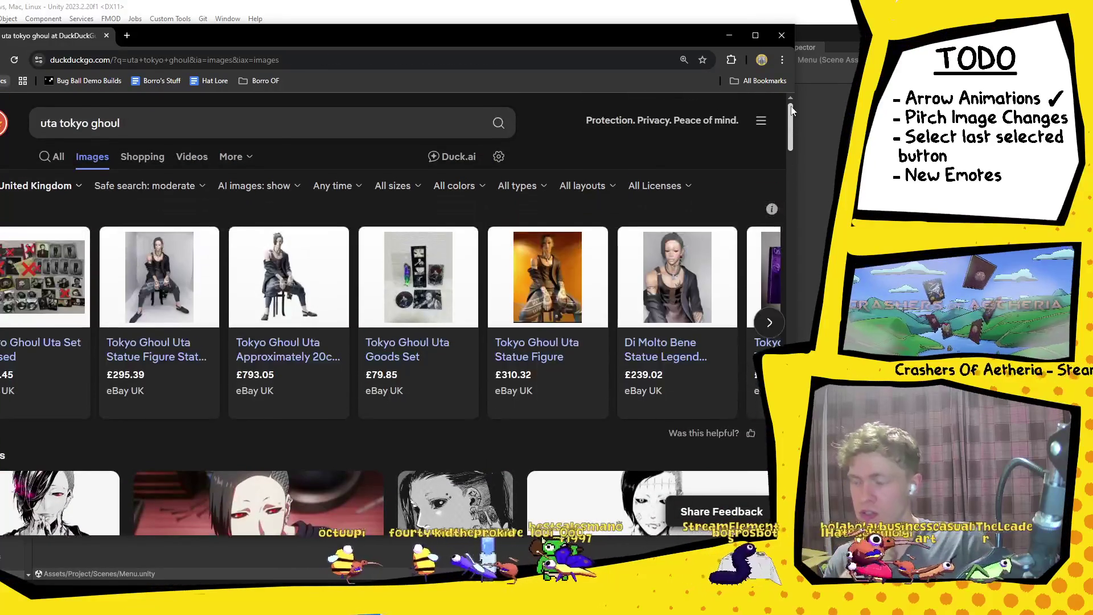
{"action": "left_click", "coordinate": [781, 34]}
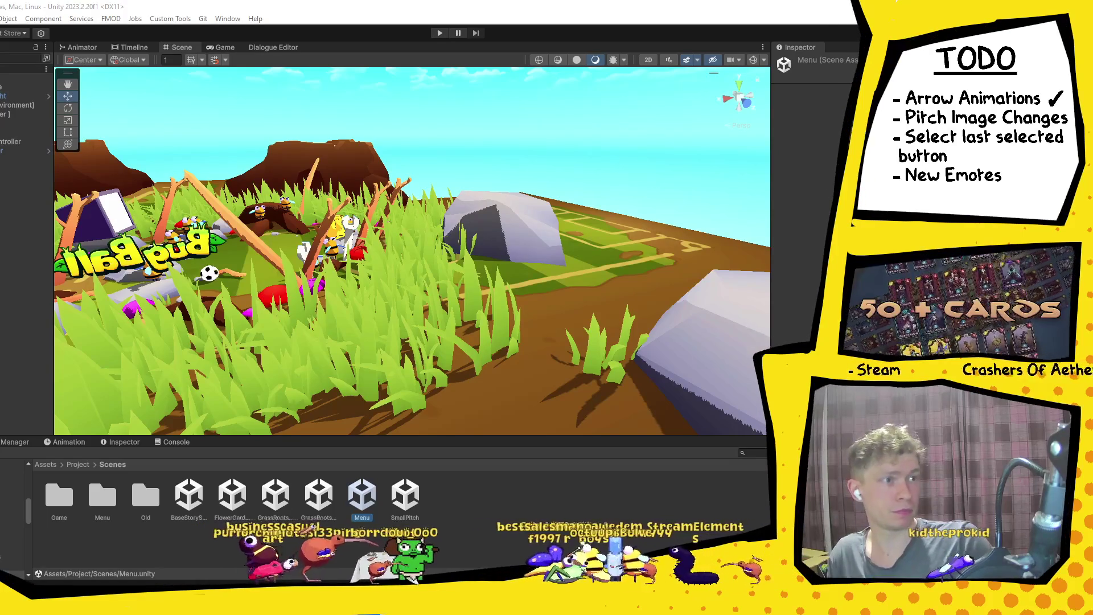
{"action": "key", "text": "alt+Tab"}
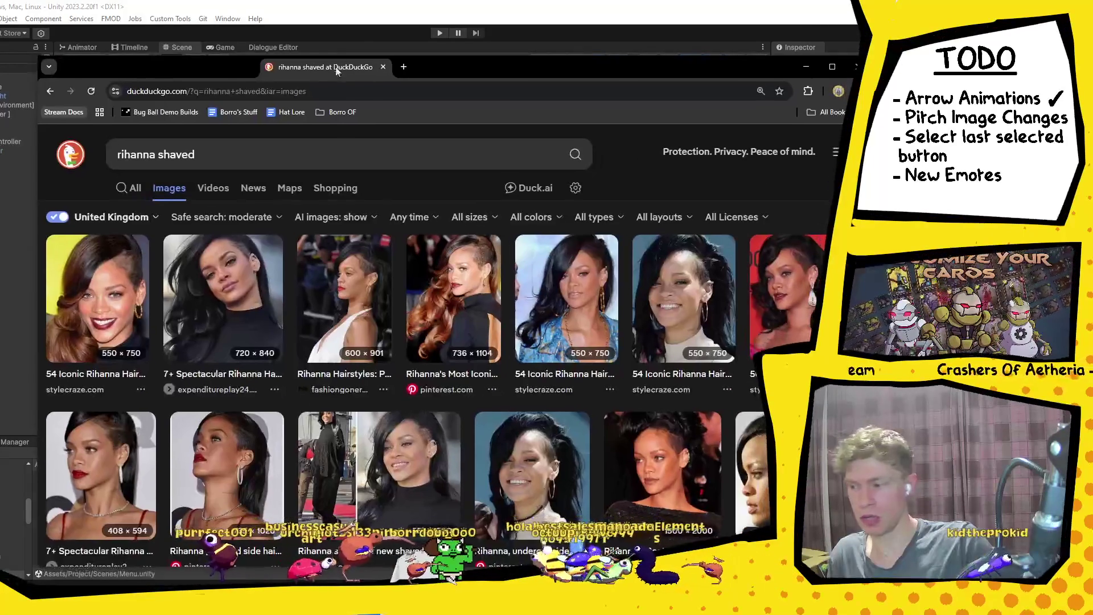
View the fourth hairstyle image result as a full-size file, then close that tab.
{"action": "left_click", "coordinate": [489, 273]}
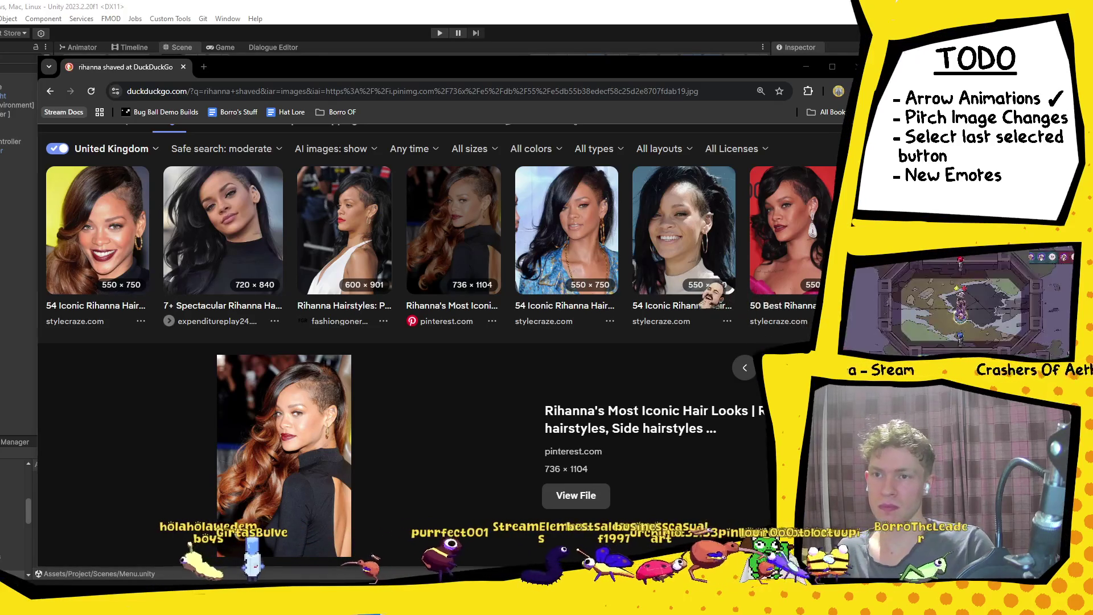
{"action": "left_click", "coordinate": [575, 495]}
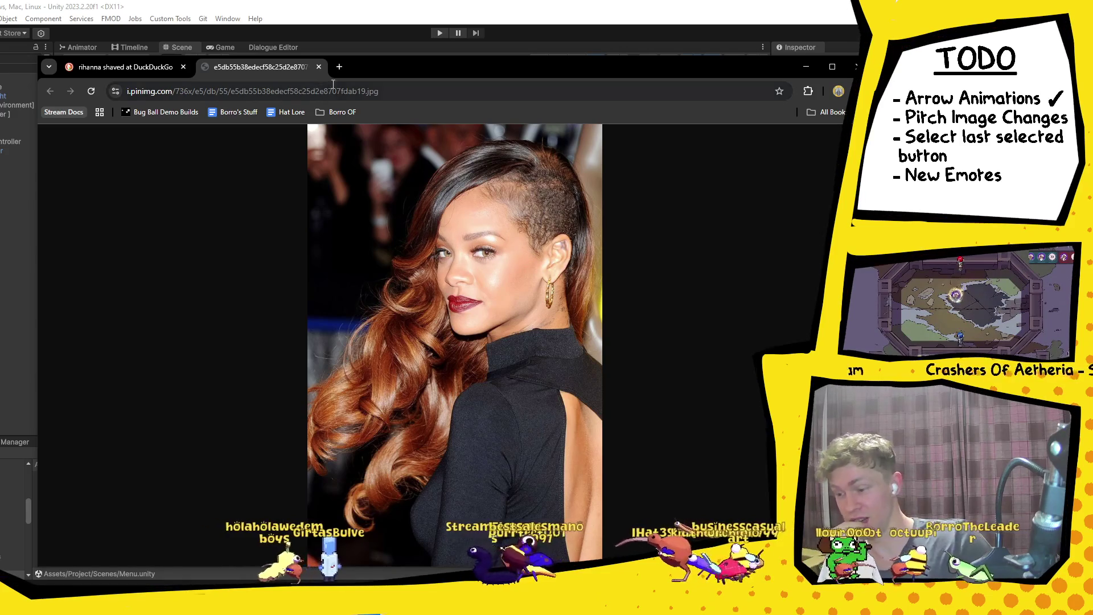
{"action": "left_click", "coordinate": [318, 67]}
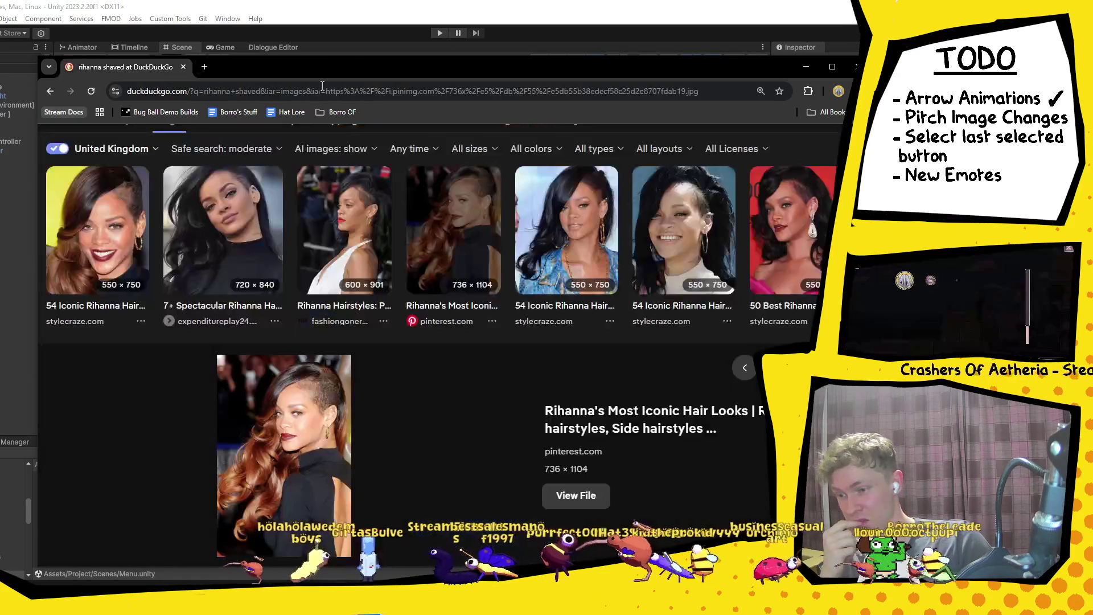
Close the image preview, minimize the browser, and expand the menu UI in the Hierarchy.
{"action": "scroll", "coordinate": [457, 373], "scroll_direction": "down", "scroll_amount": 5}
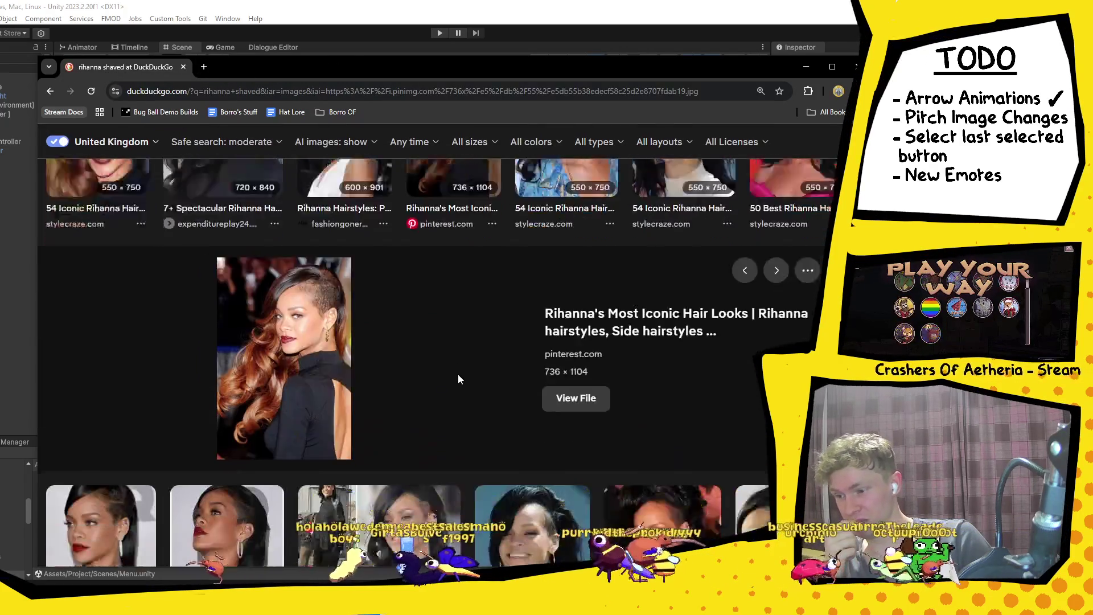
{"action": "scroll", "coordinate": [568, 383], "scroll_direction": "down", "scroll_amount": 3}
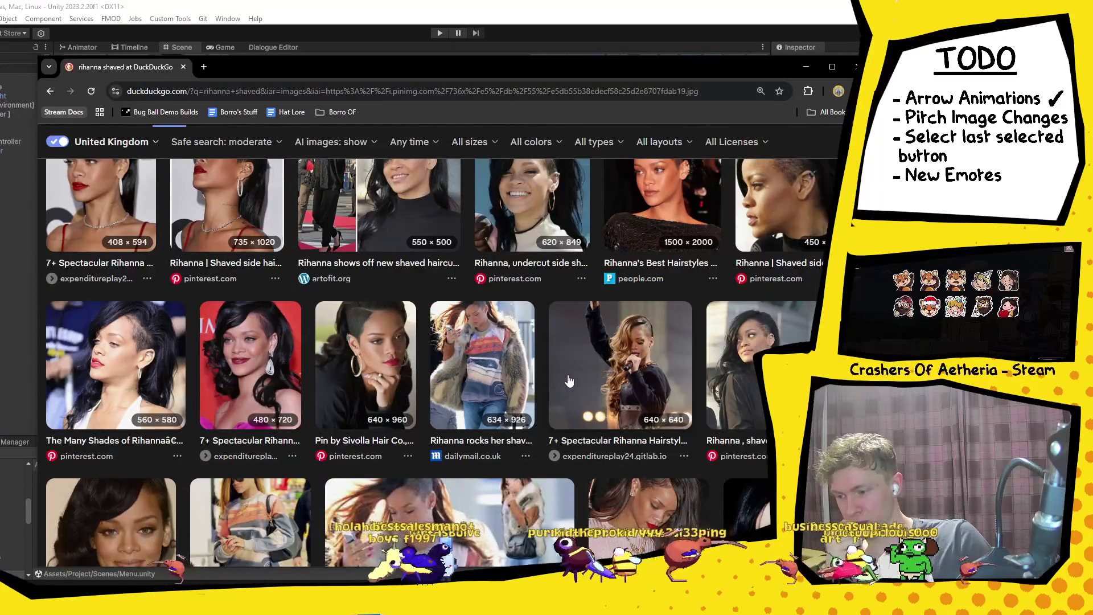
{"action": "scroll", "coordinate": [568, 373], "scroll_direction": "up", "scroll_amount": 6}
{"action": "key", "text": "Escape"}
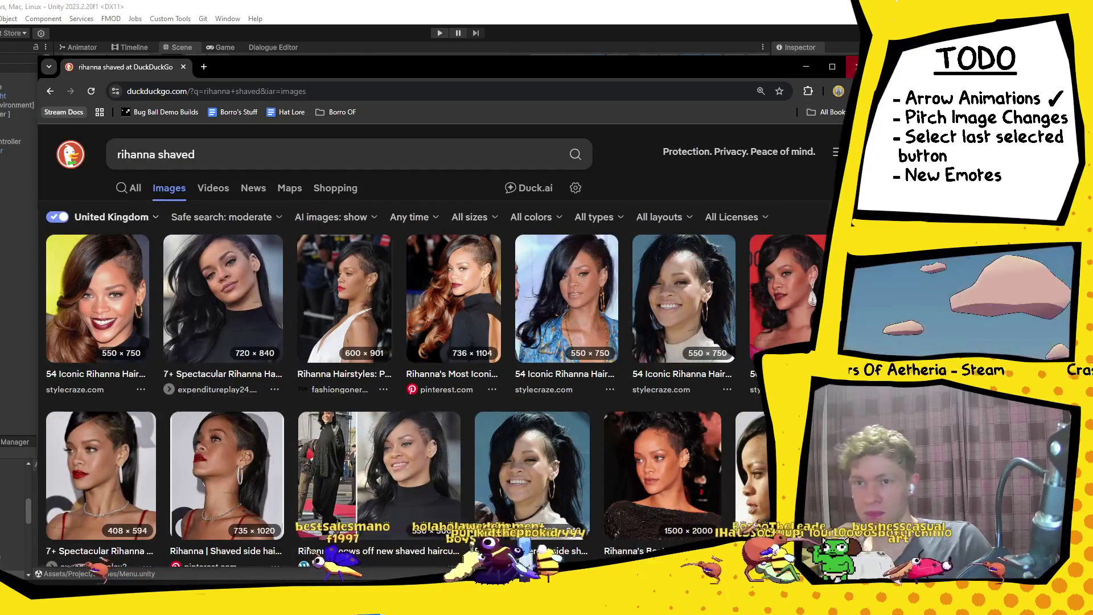
{"action": "left_click", "coordinate": [805, 67]}
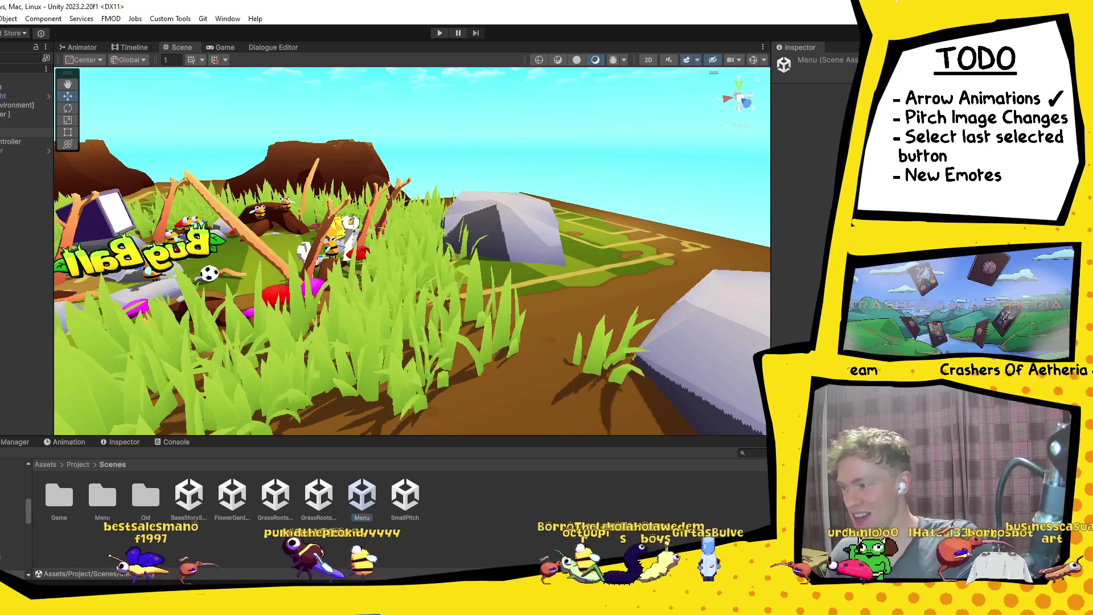
{"action": "left_click", "coordinate": [23, 187]}
Expand the Hierarchy down to the images group and select GameObject (1).
{"action": "key", "text": "Right"}
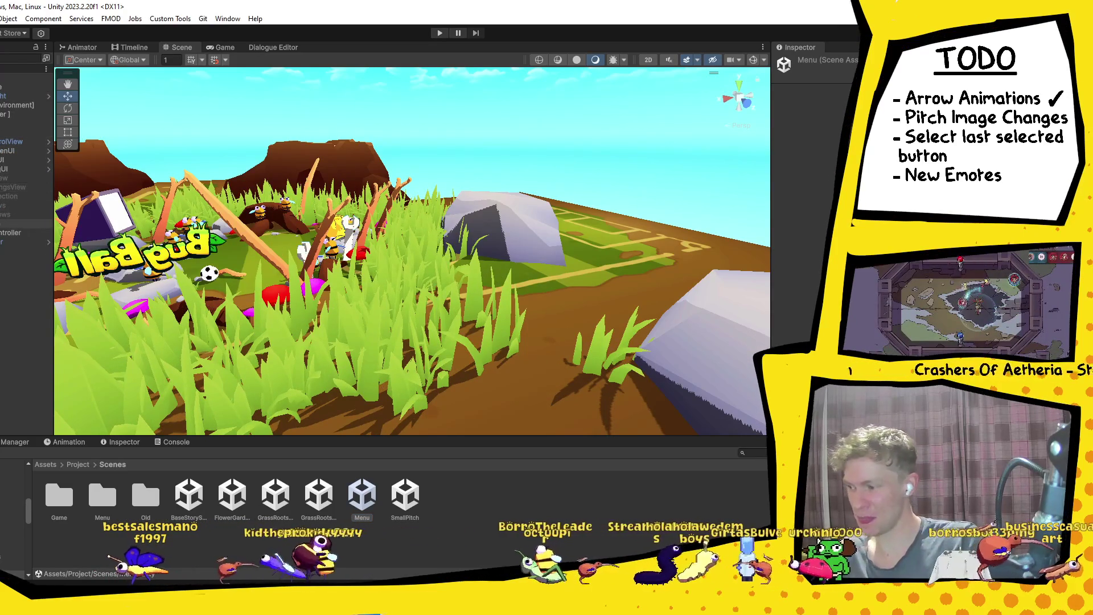
{"action": "key", "text": "Left"}
{"action": "key", "text": "Left"}
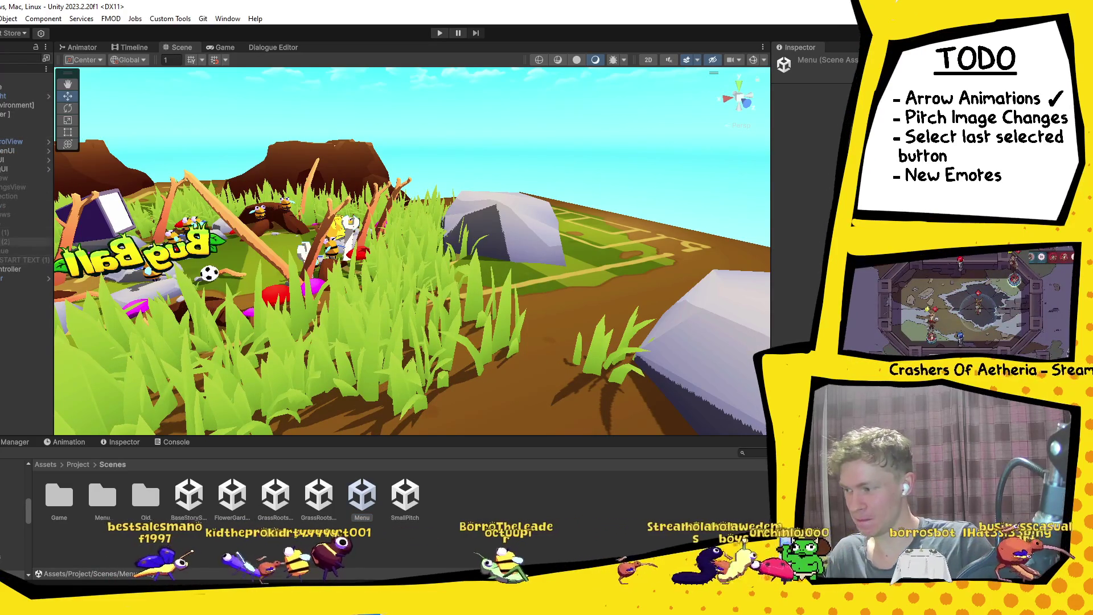
{"action": "key", "text": "Right"}
{"action": "key", "text": "Down"}
{"action": "key", "text": "Down"}
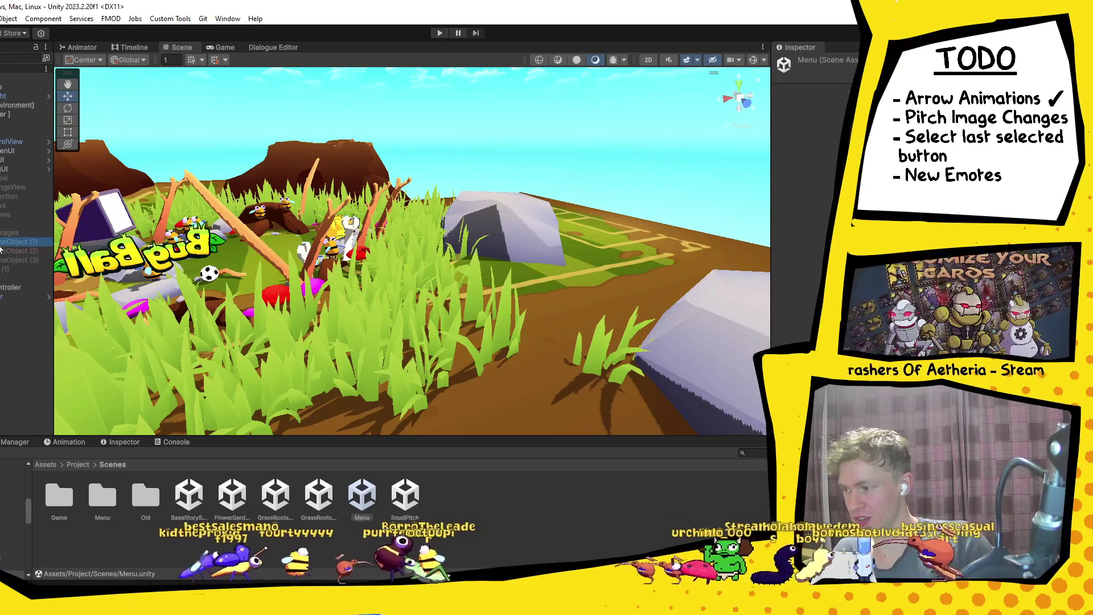
{"action": "key", "text": "Right"}
{"action": "key", "text": "Down"}
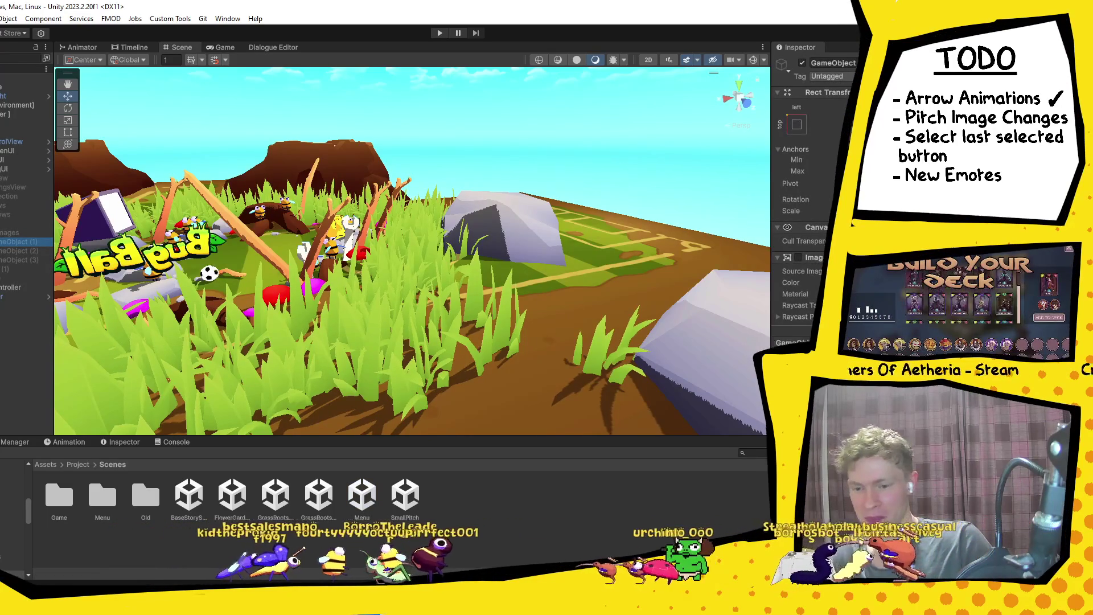
Search the Source Image sprite picker for 'pitc', then close it.
{"action": "left_click", "coordinate": [850, 270]}
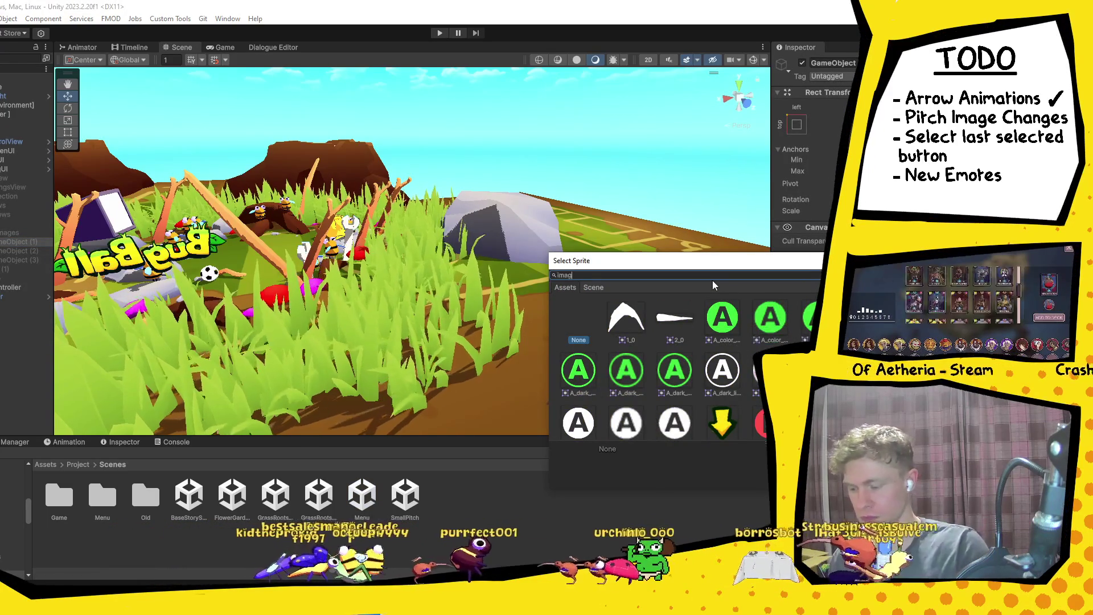
{"action": "type", "text": "image"}
{"action": "key", "text": "BackSpace"}
{"action": "key", "text": "BackSpace"}
{"action": "key", "text": "BackSpace"}
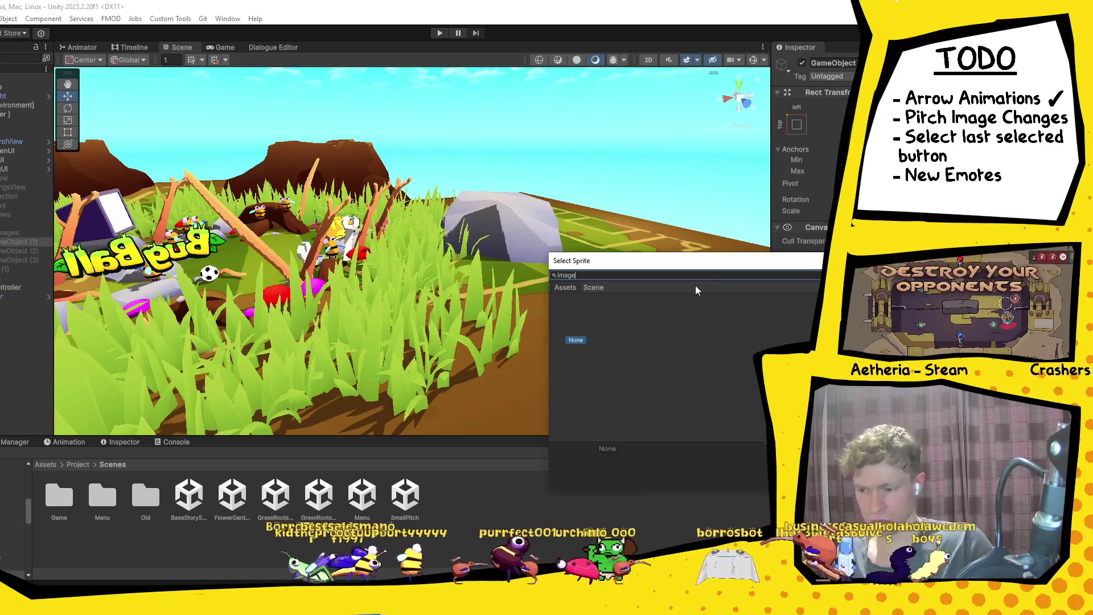
{"action": "type", "text": "pitc"}
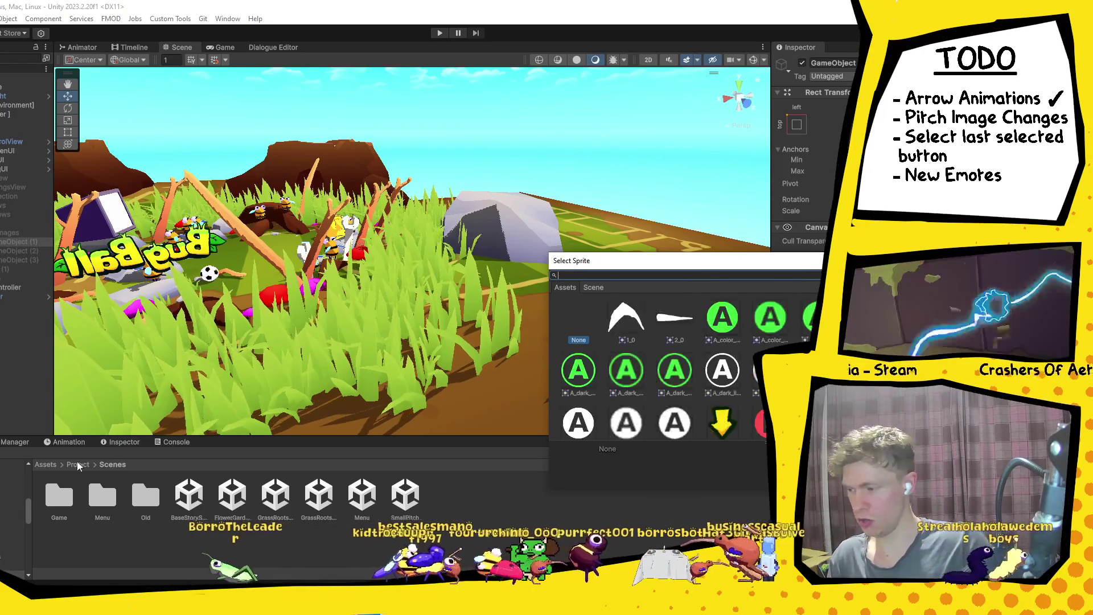
{"action": "left_click", "coordinate": [77, 462]}
Select all three sprites in Art > UI > BugSelection > PitchImages, then switch to Krita.
{"action": "double_click", "coordinate": [108, 496]}
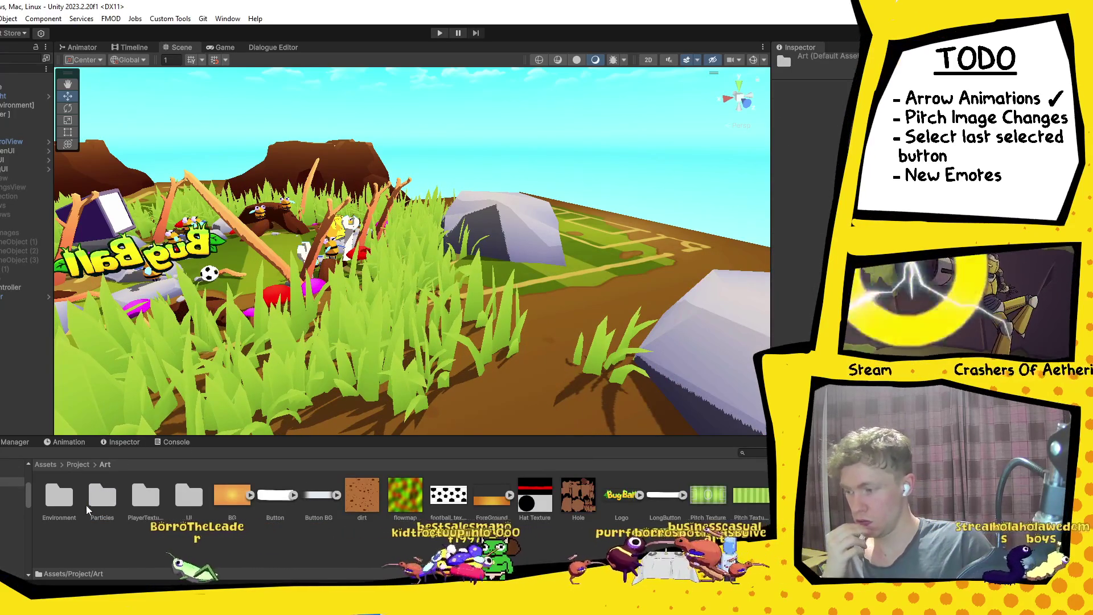
{"action": "double_click", "coordinate": [186, 494]}
{"action": "double_click", "coordinate": [61, 496]}
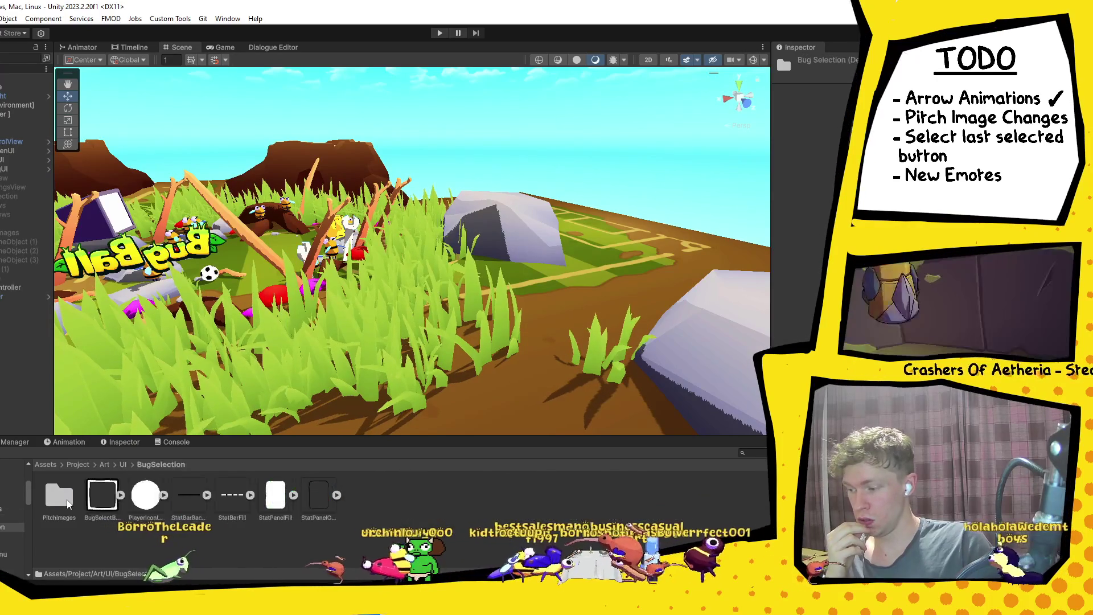
{"action": "double_click", "coordinate": [63, 496]}
{"action": "key", "text": "ctrl+a"}
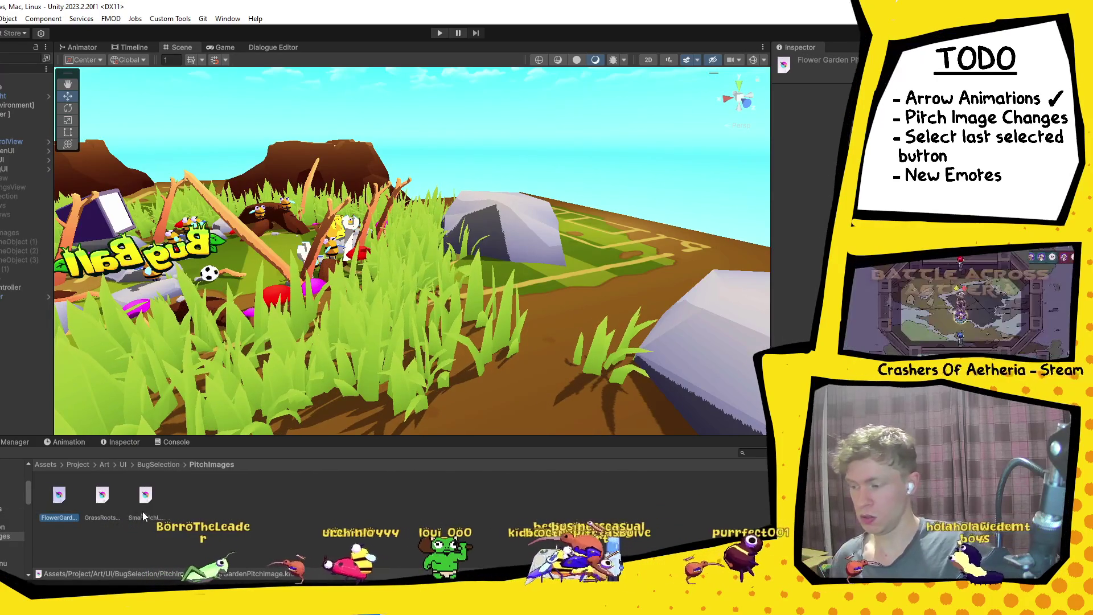
{"action": "key", "text": "alt+Tab"}
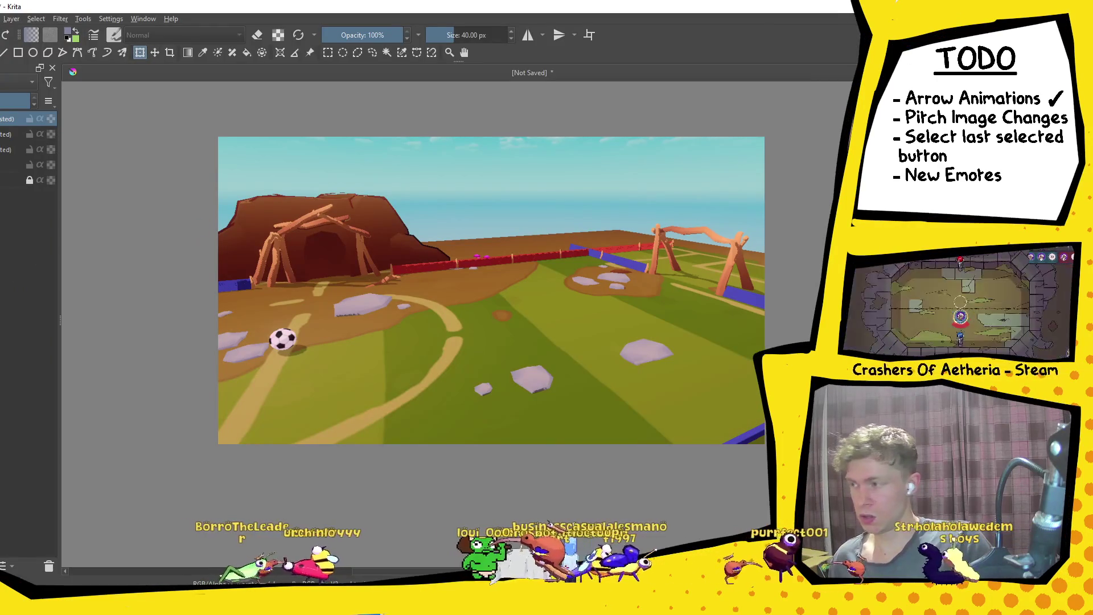
Export the grass-roots pitch layer as GrassRootsPitchImage.png into PitchImages.
{"action": "left_click", "coordinate": [11, 134]}
{"action": "left_click", "coordinate": [12, 149]}
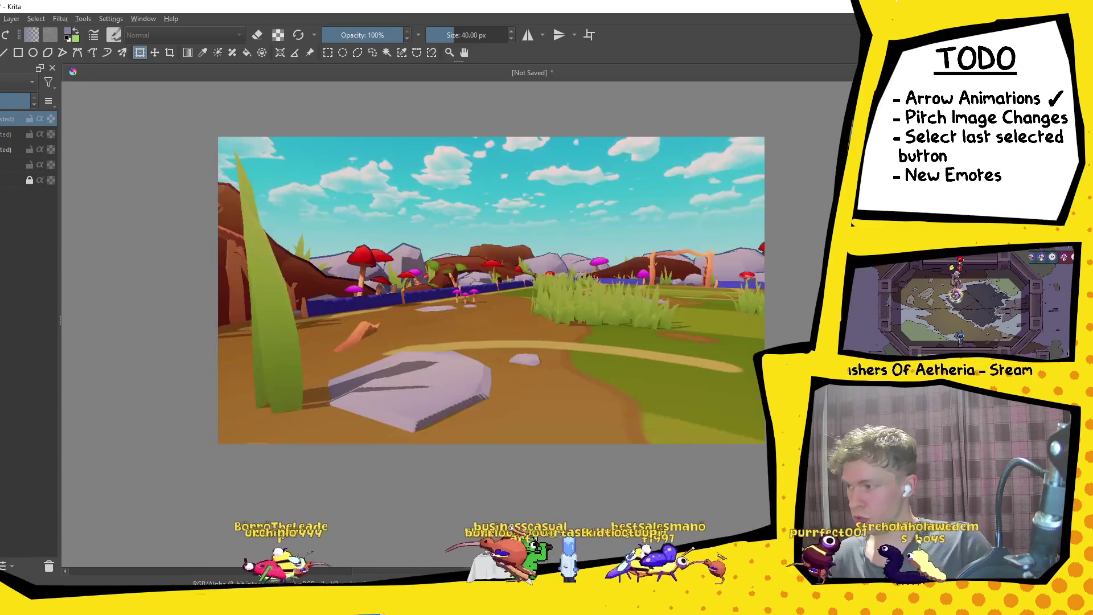
{"action": "key", "text": "alt+f"}
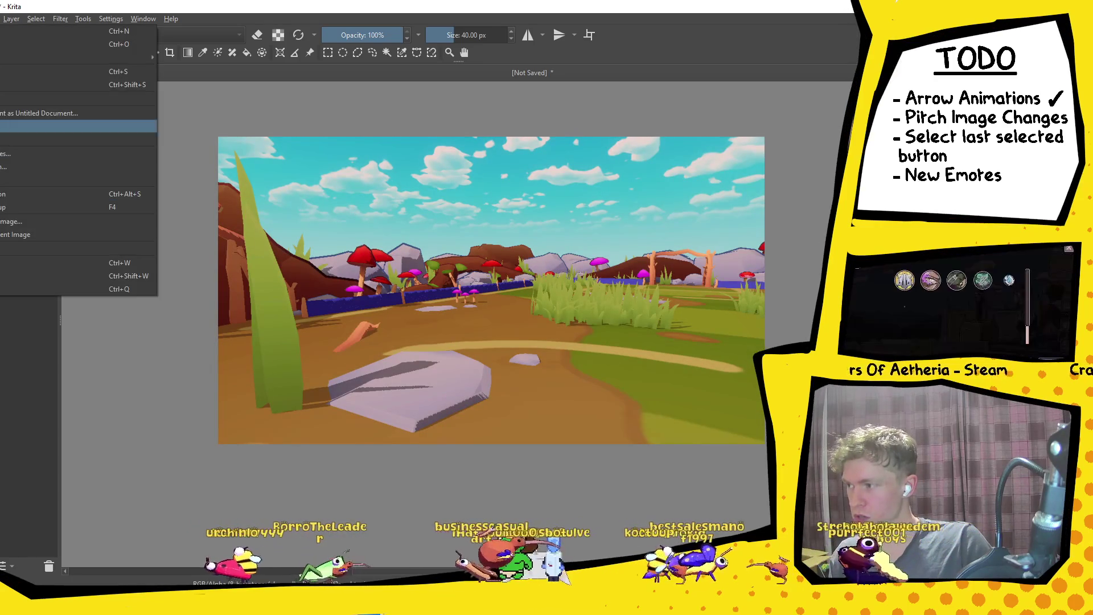
{"action": "key", "text": "Return"}
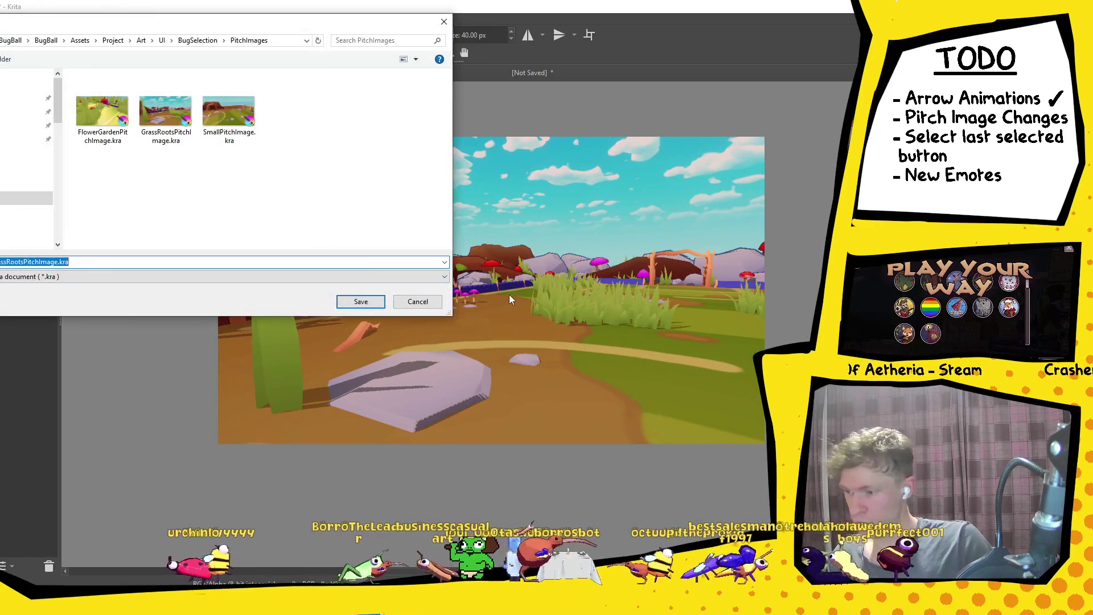
{"action": "left_click", "coordinate": [98, 281]}
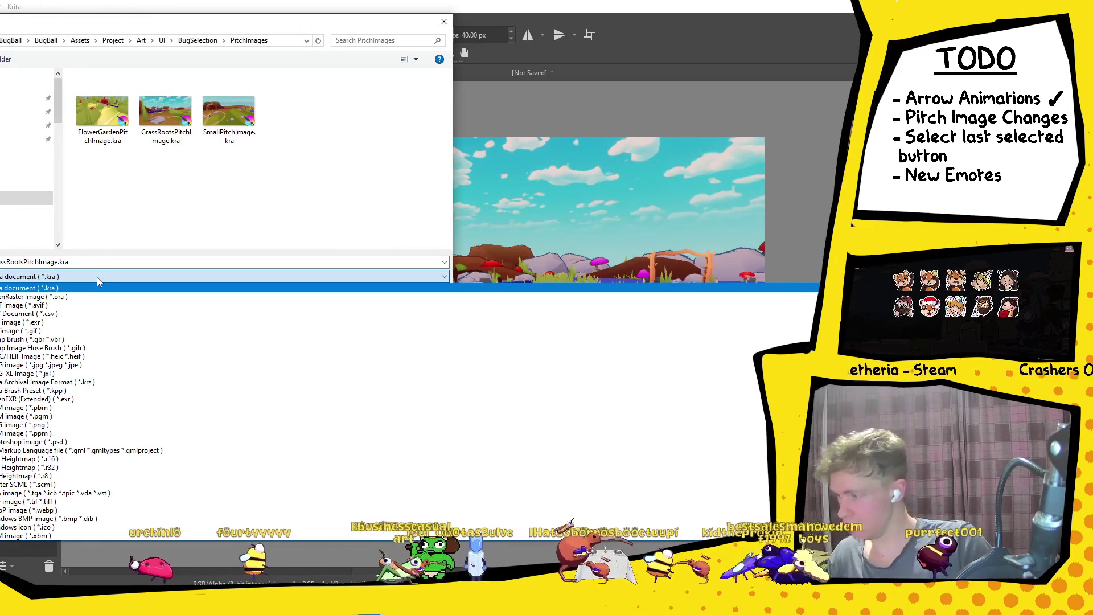
{"action": "left_click", "coordinate": [84, 425]}
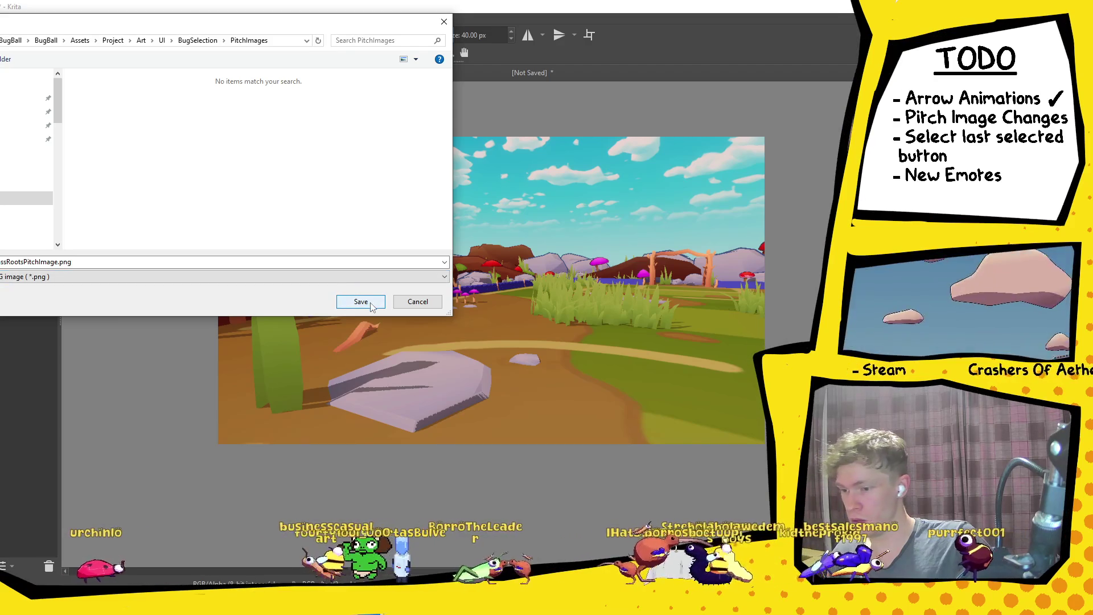
{"action": "left_click", "coordinate": [361, 302]}
{"action": "left_click", "coordinate": [496, 398]}
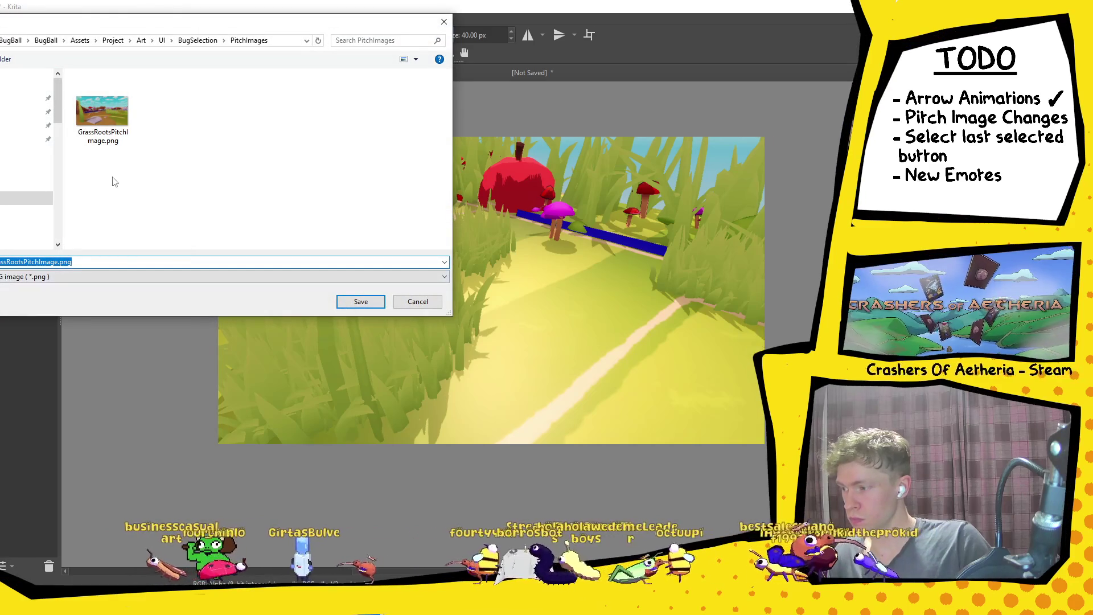
Export the flower-garden pitch layer as FlowerGardenPitchImage.png.
{"action": "left_click", "coordinate": [72, 262]}
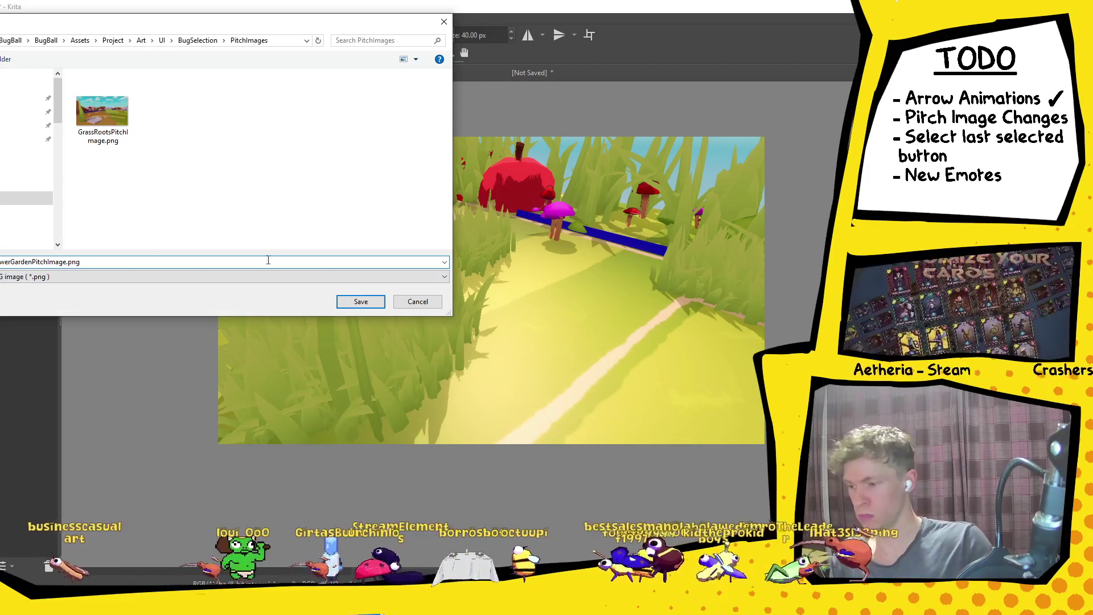
{"action": "left_click", "coordinate": [357, 300]}
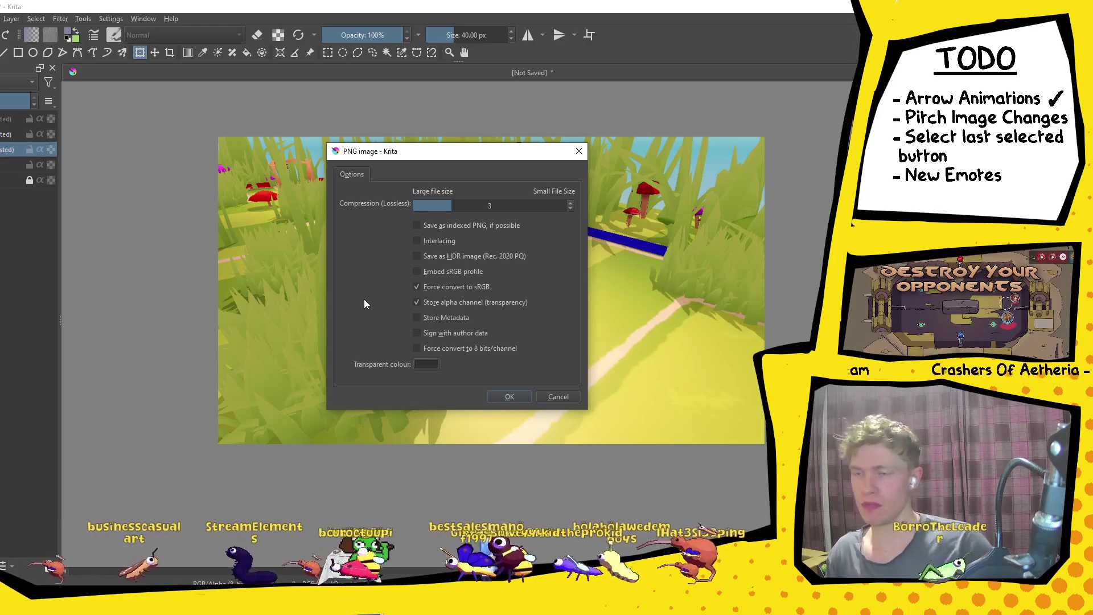
{"action": "left_click", "coordinate": [511, 396]}
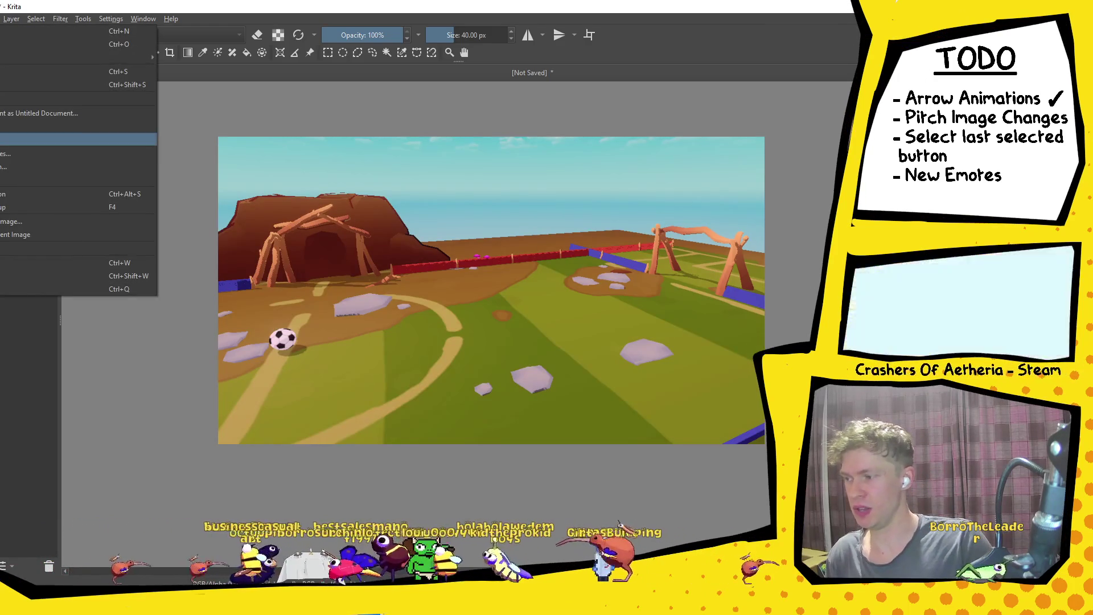
Export the pitch picture renamed to SmallPitchImage.png, then switch back to Unity.
{"action": "key", "text": "ctrl+shift+e"}
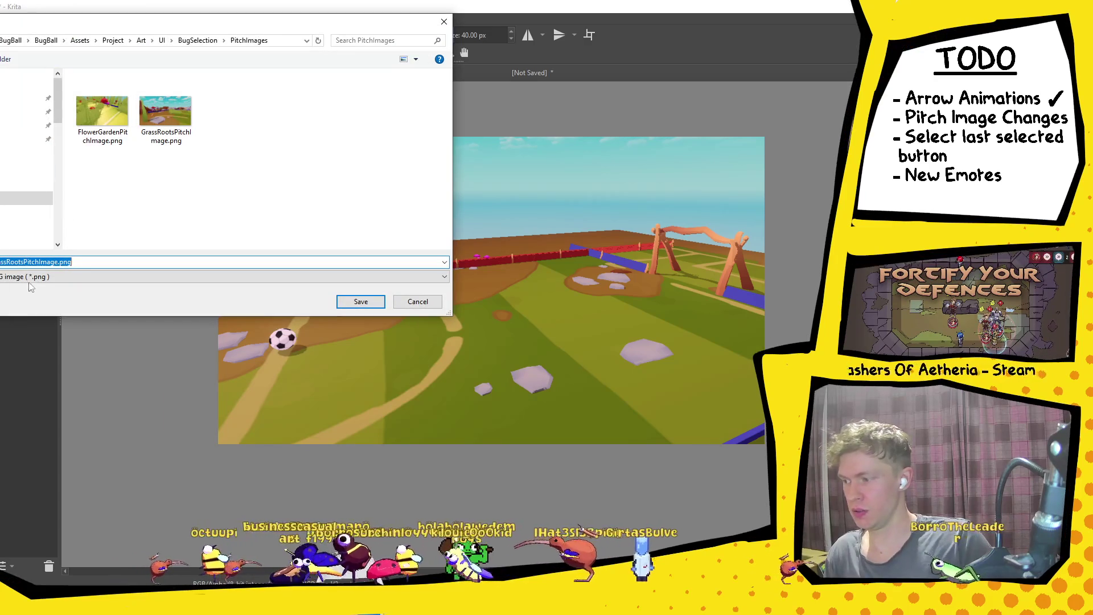
{"action": "left_click", "coordinate": [28, 261]}
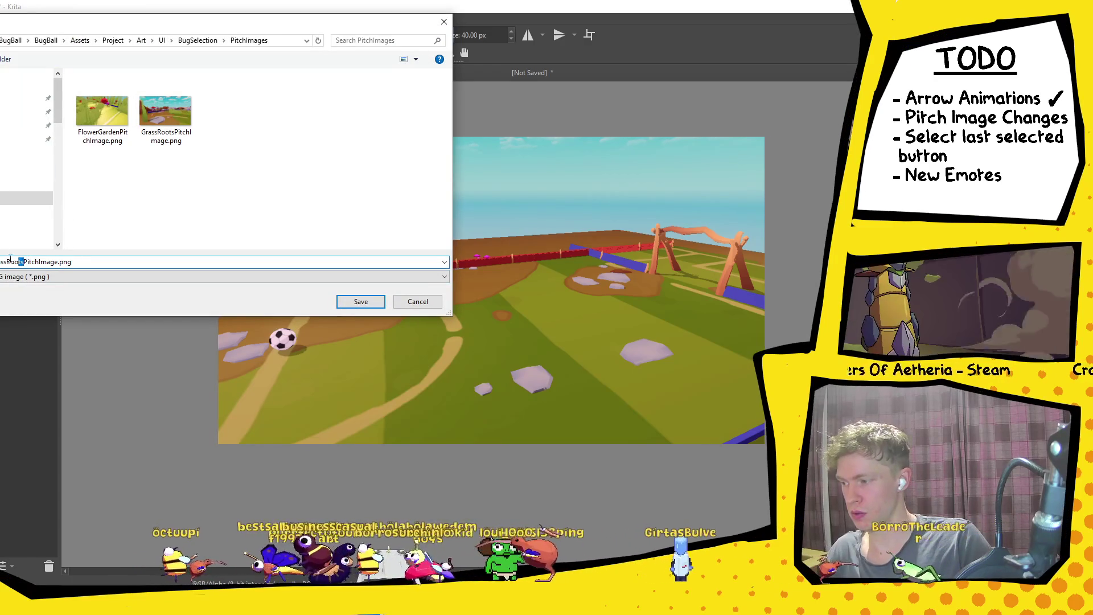
{"action": "left_click_drag", "start_coordinate": [24, 262], "coordinate": [0, 262]}
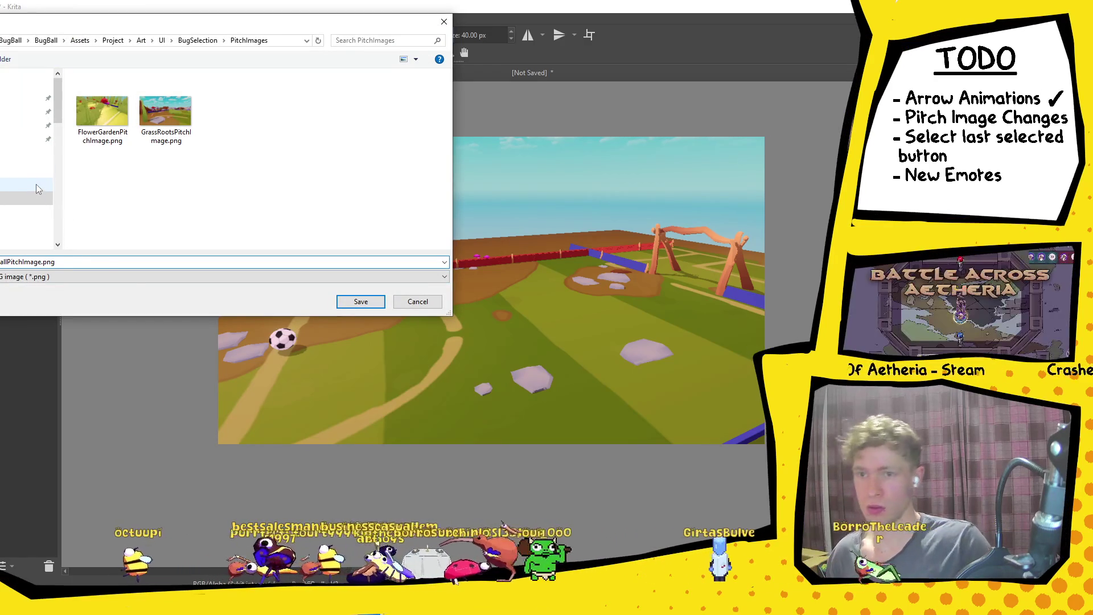
{"action": "left_click", "coordinate": [380, 303]}
{"action": "left_click", "coordinate": [510, 397]}
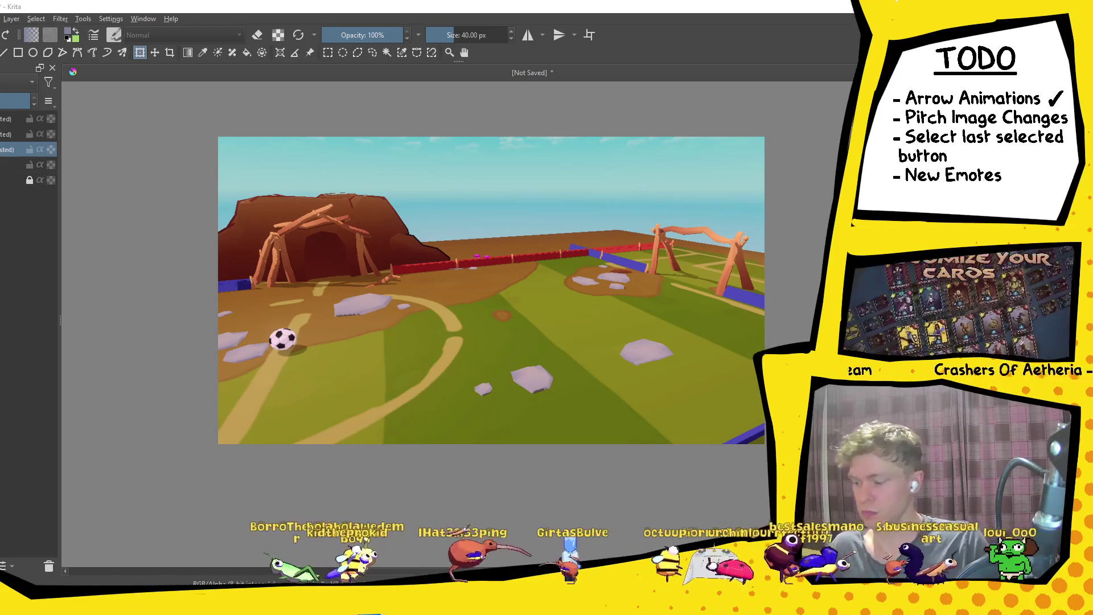
{"action": "key", "text": "alt+Tab"}
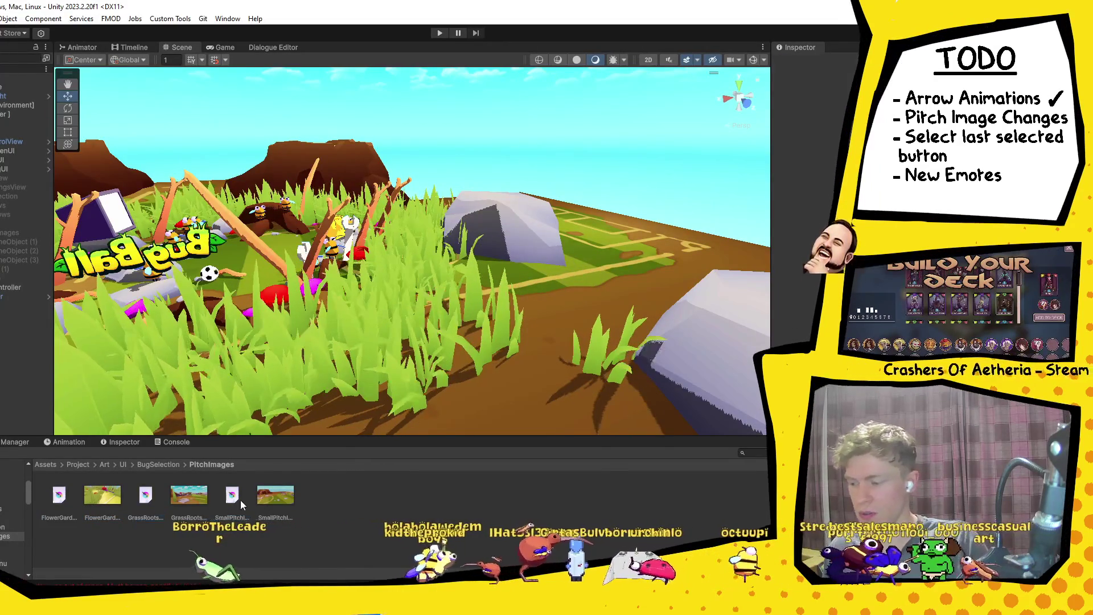
Delete the FlowerGarden, GrassRoots and SmallPitch .kra files, then select GameObject (1).
{"action": "left_click", "coordinate": [49, 512], "text": "ctrl"}
{"action": "left_click", "coordinate": [49, 509], "text": "ctrl"}
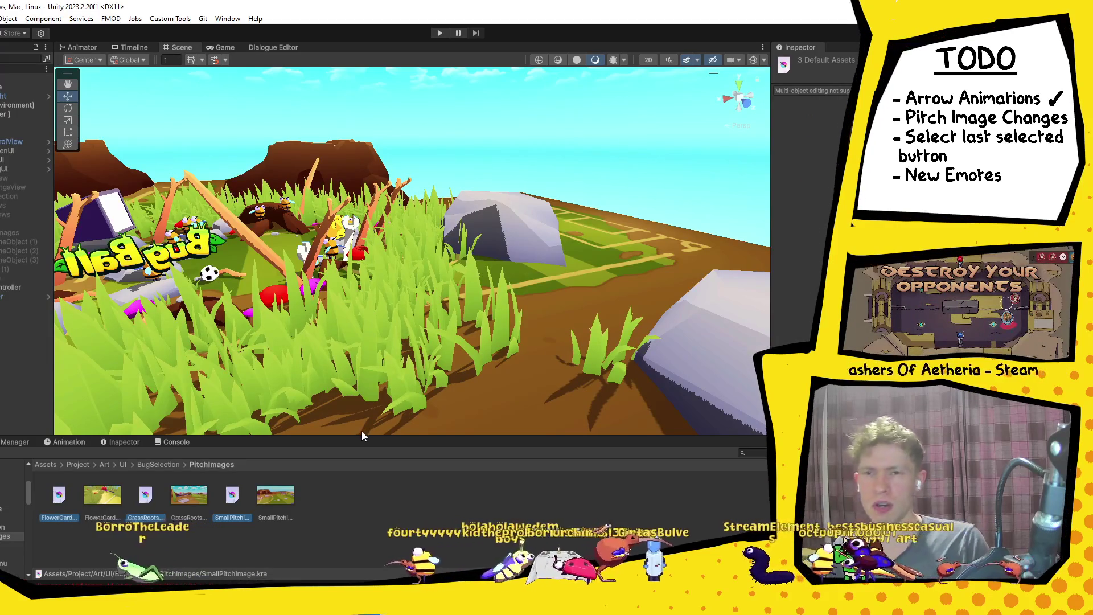
{"action": "key", "text": "Delete"}
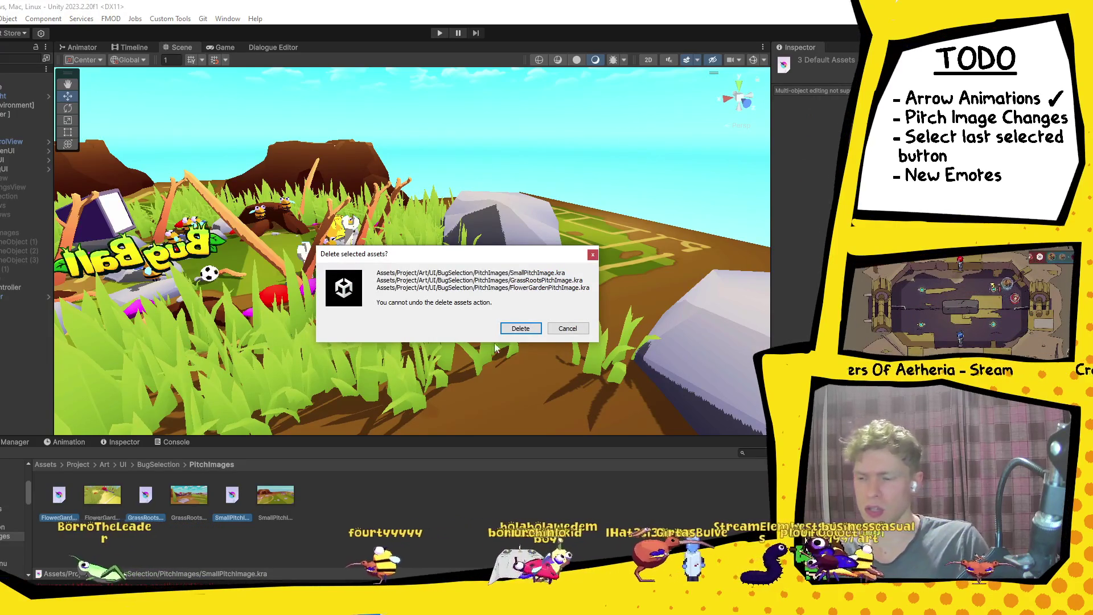
{"action": "key", "text": "Return"}
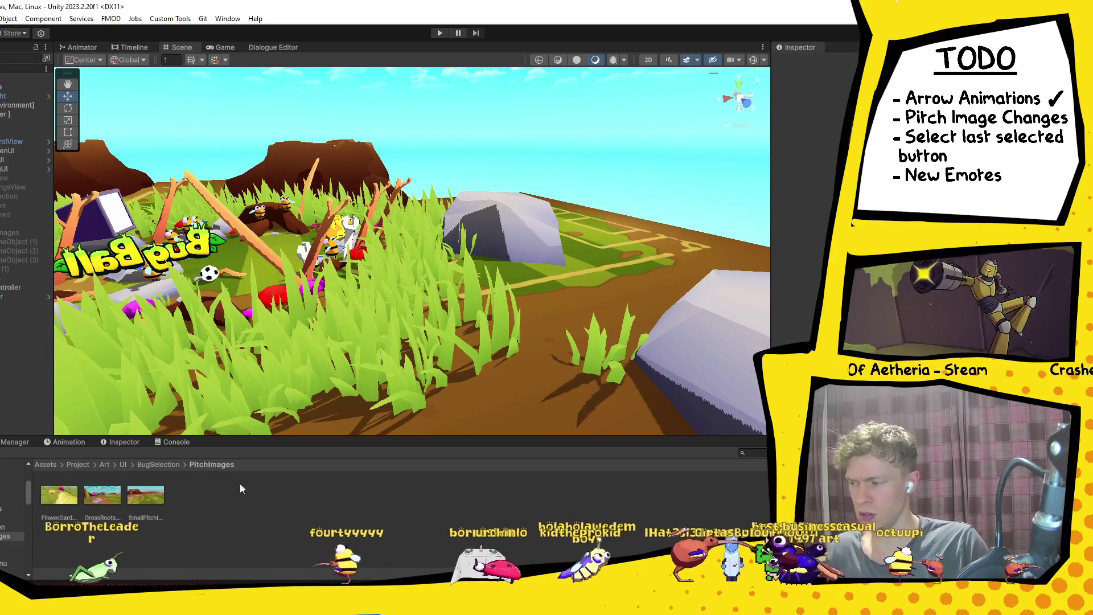
{"action": "left_click", "coordinate": [22, 242]}
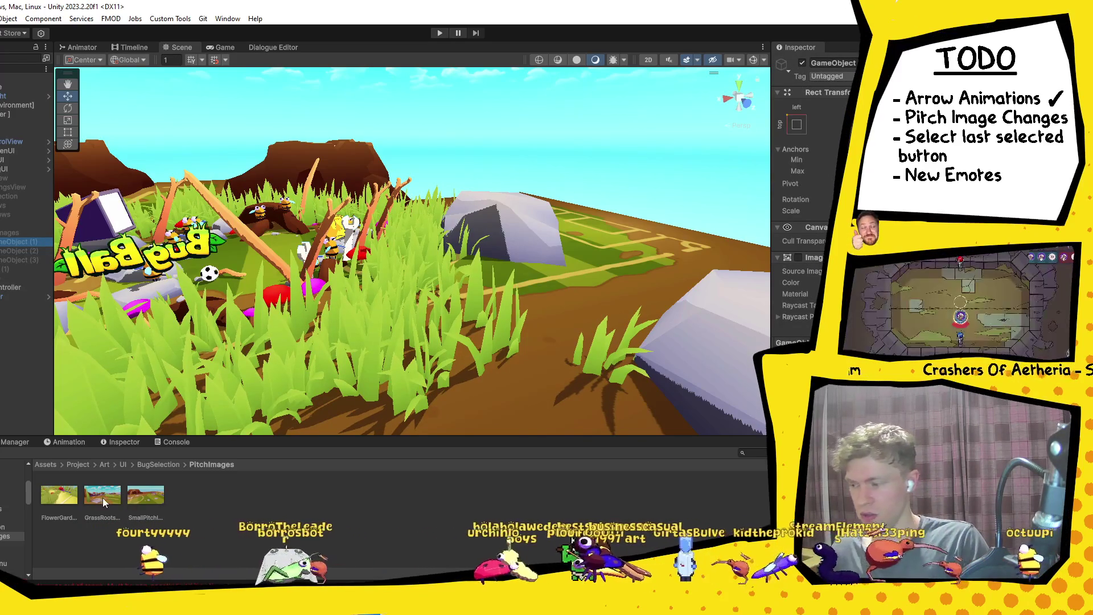
Set the three pitch PNGs' Texture Type to Sprite (2D and UI) and apply.
{"action": "scroll", "coordinate": [814, 256], "scroll_direction": "down", "scroll_amount": 2}
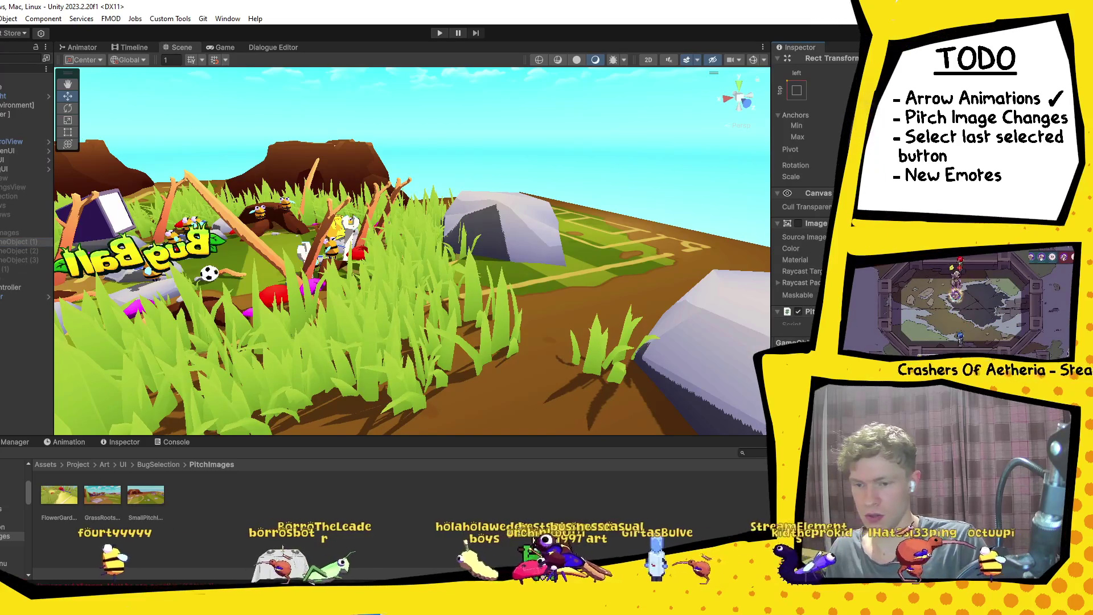
{"action": "left_click_drag", "start_coordinate": [55, 503], "coordinate": [162, 506]}
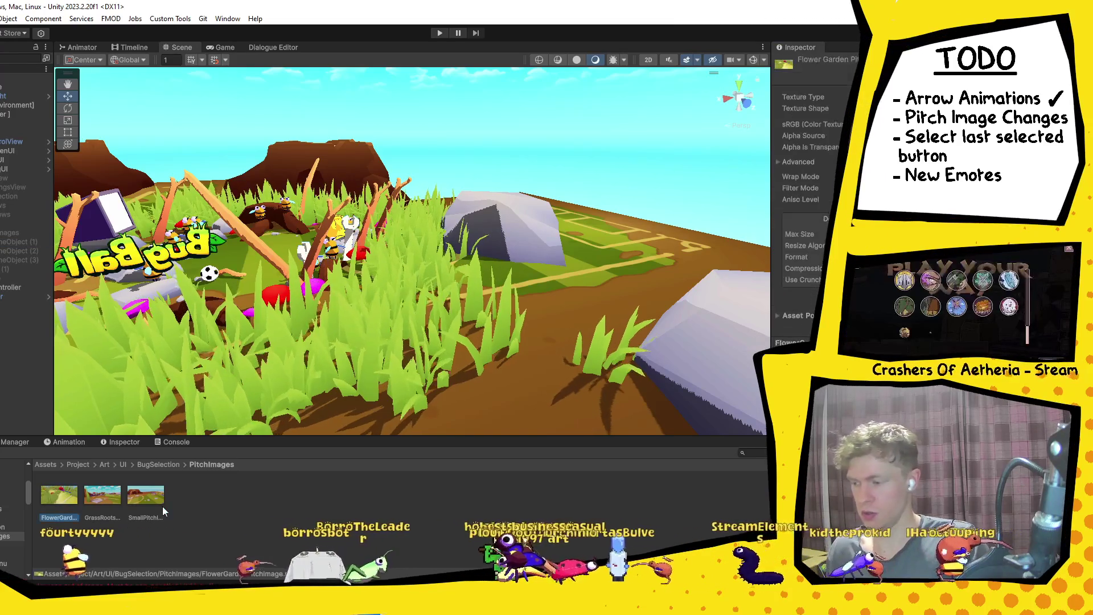
{"action": "left_click", "coordinate": [939, 97]}
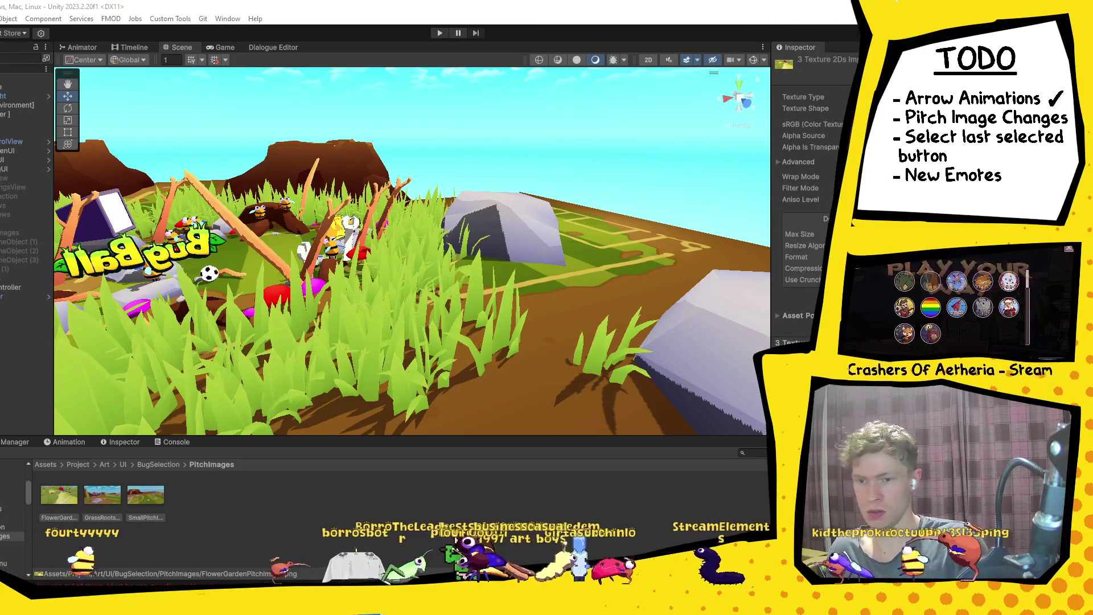
{"action": "left_click", "coordinate": [939, 130]}
{"action": "scroll", "coordinate": [808, 199], "scroll_direction": "down", "scroll_amount": 2}
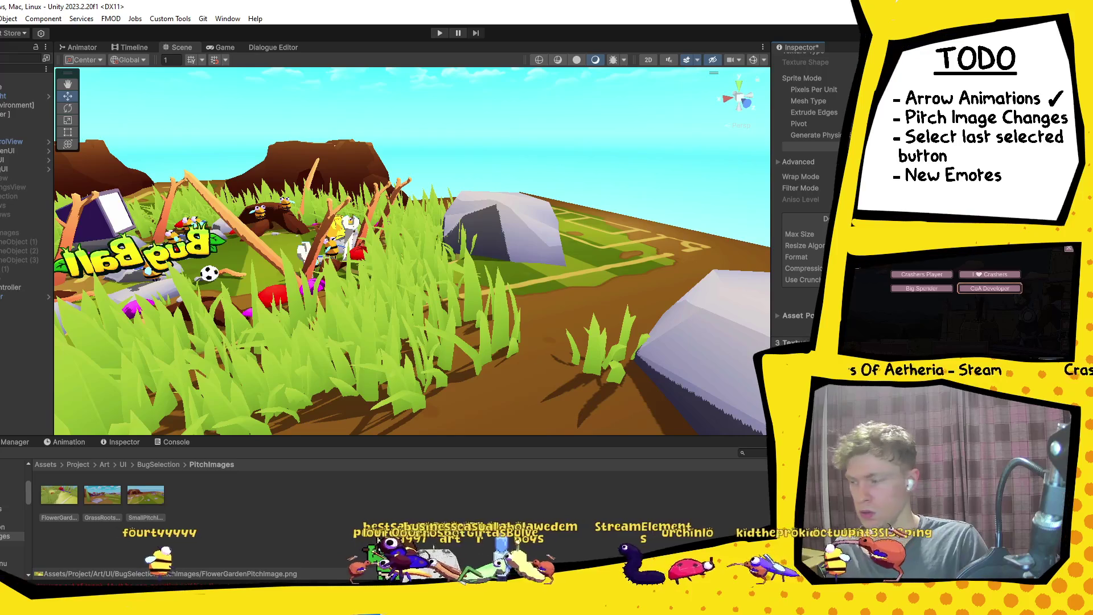
{"action": "left_click", "coordinate": [28, 242]}
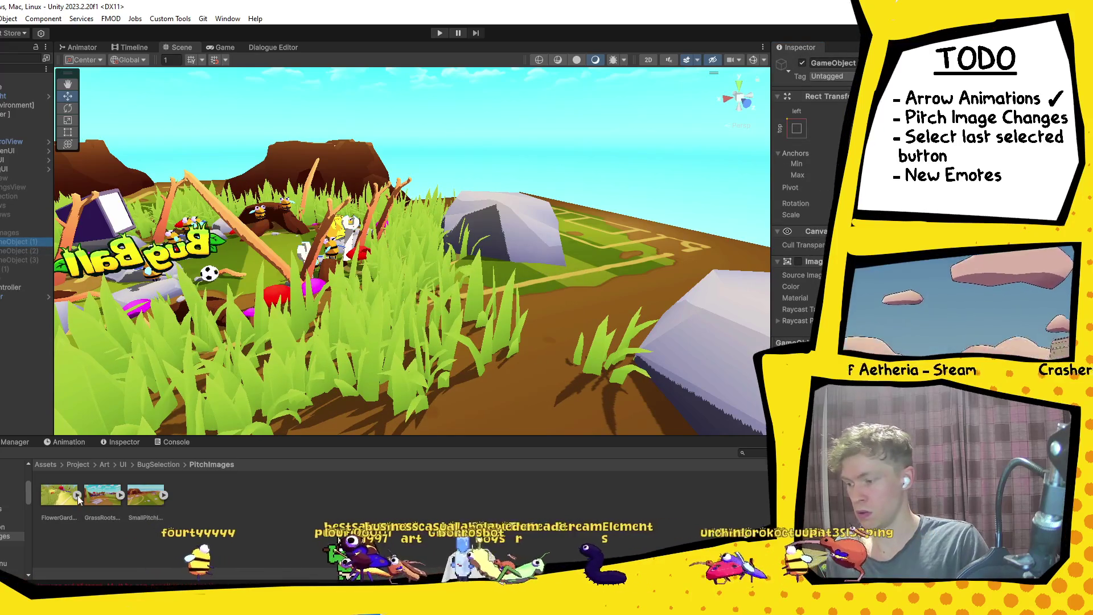
{"action": "scroll", "coordinate": [808, 227], "scroll_direction": "down", "scroll_amount": 2}
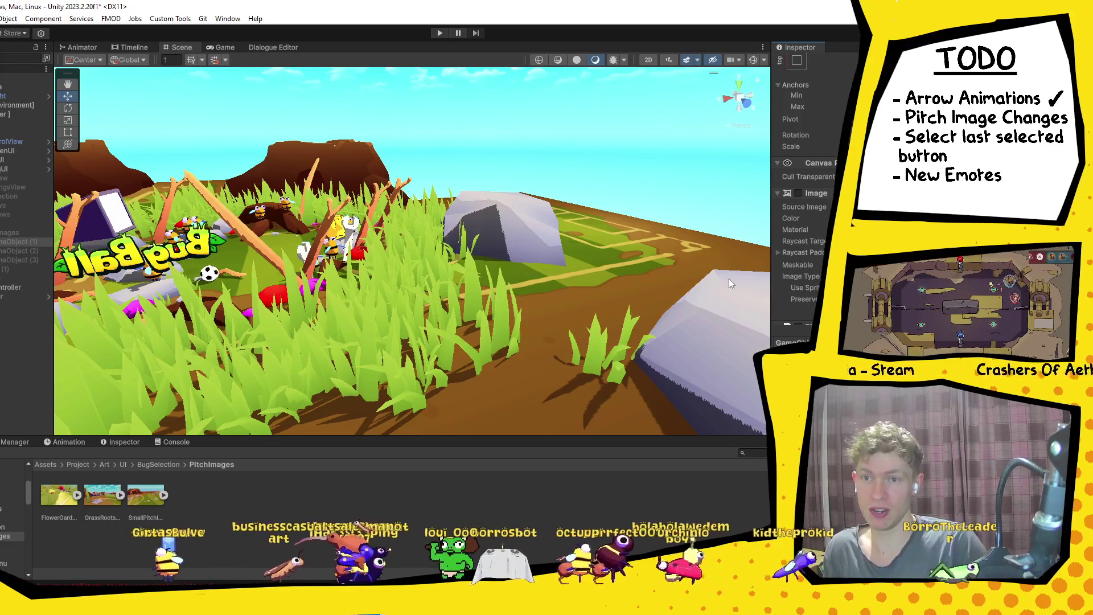
Inspect GameObject (1)–(3) and their Pitch scripts, then collapse the Hierarchy groups.
{"action": "left_click", "coordinate": [11, 245]}
{"action": "left_click", "coordinate": [8, 251]}
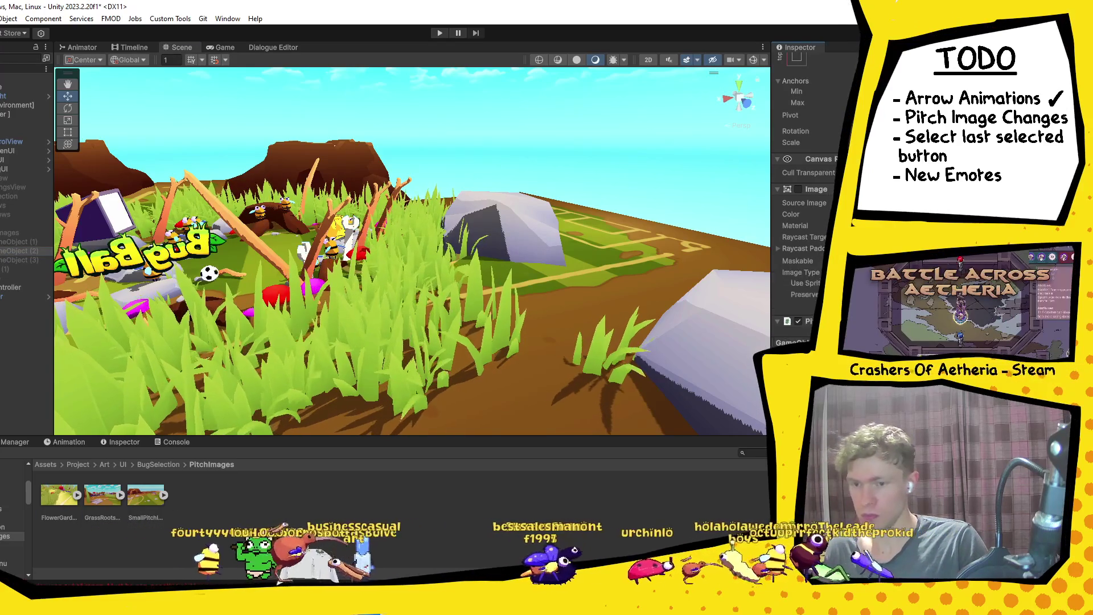
{"action": "left_click", "coordinate": [23, 259]}
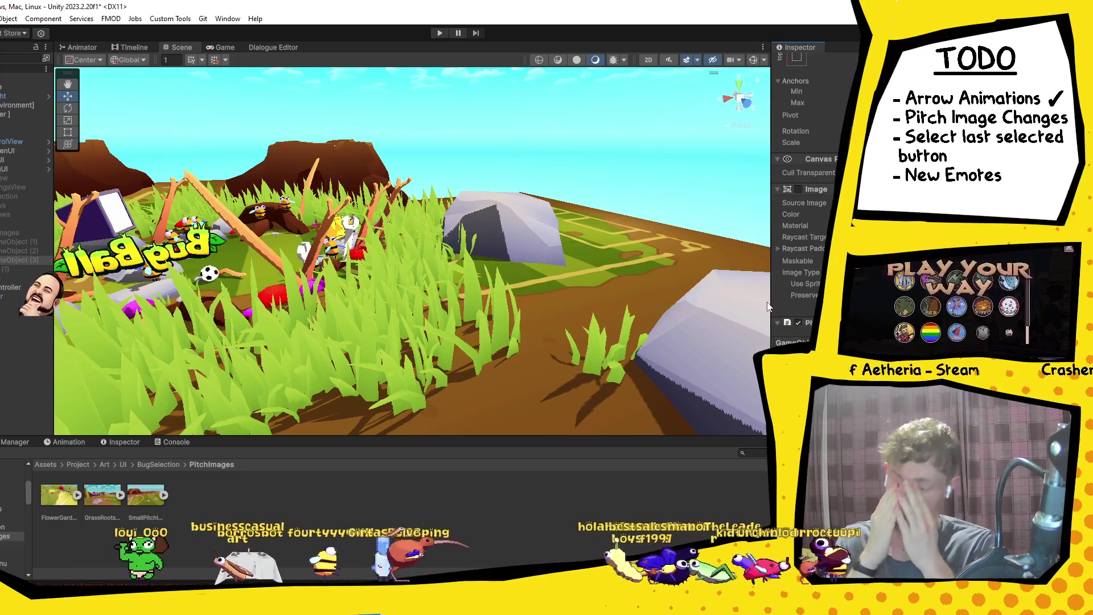
{"action": "key", "text": "Left"}
{"action": "key", "text": "Left"}
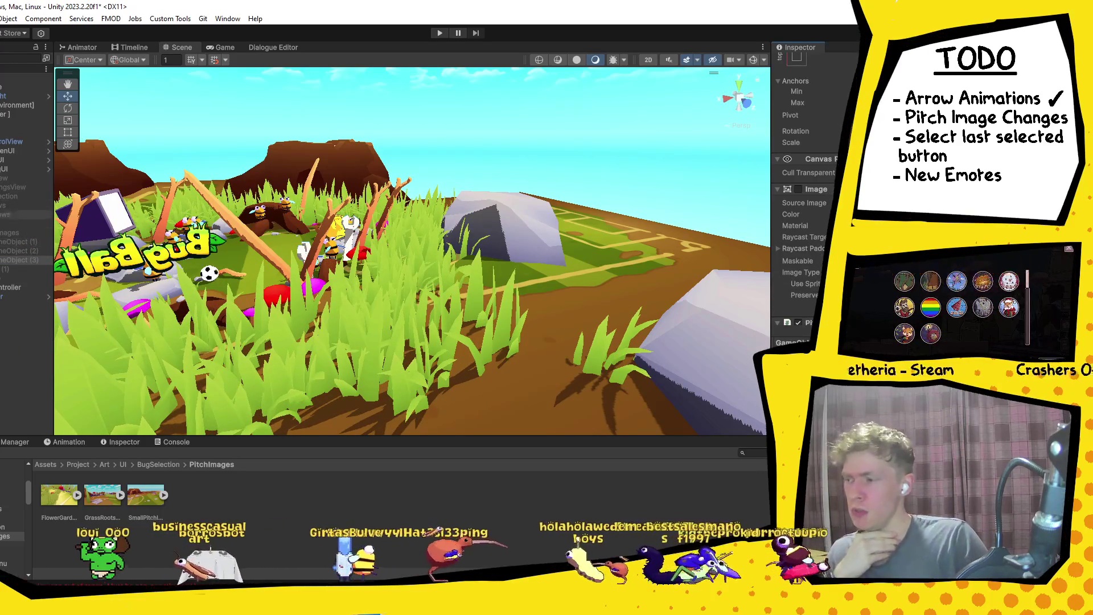
{"action": "left_click", "coordinate": [11, 214]}
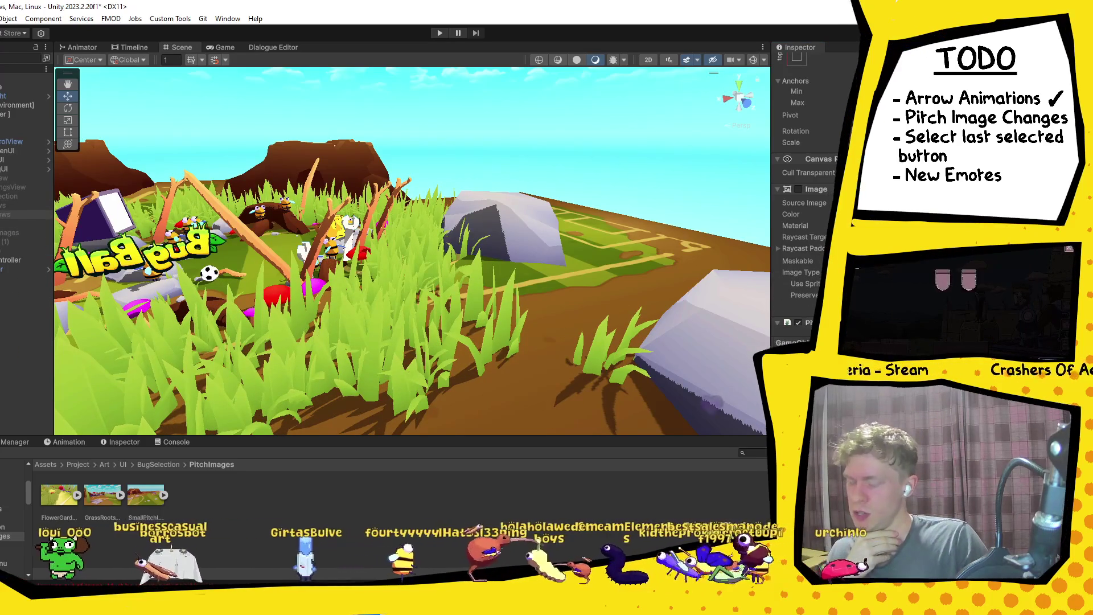
{"action": "key", "text": "Left"}
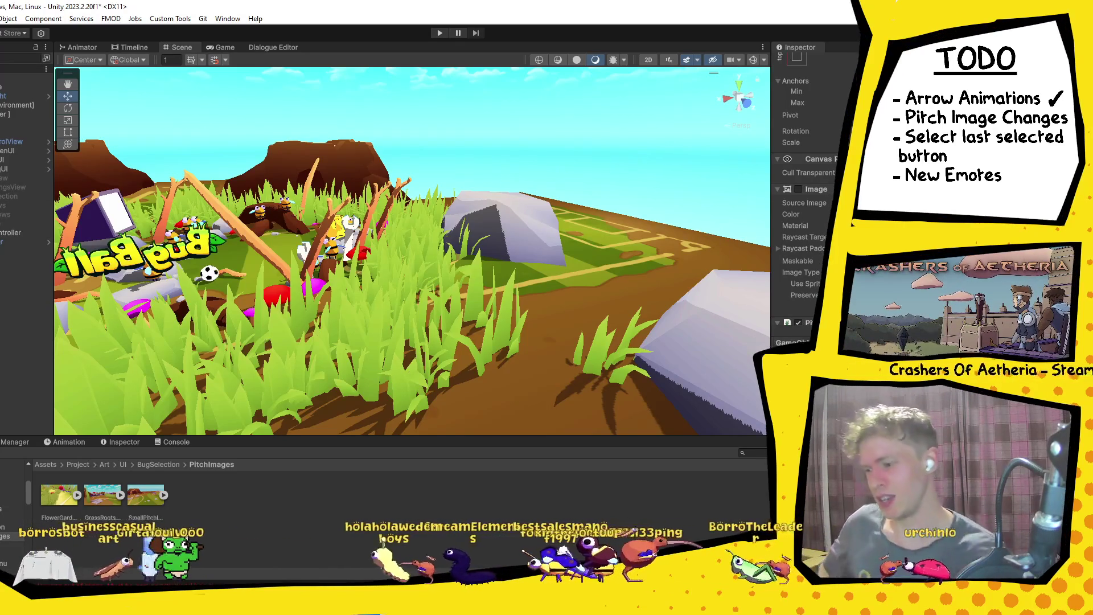
Orbit to a pitch overview and multi-select the three old Button objects.
{"action": "left_click_drag", "start_coordinate": [364, 334], "coordinate": [470, 303]}
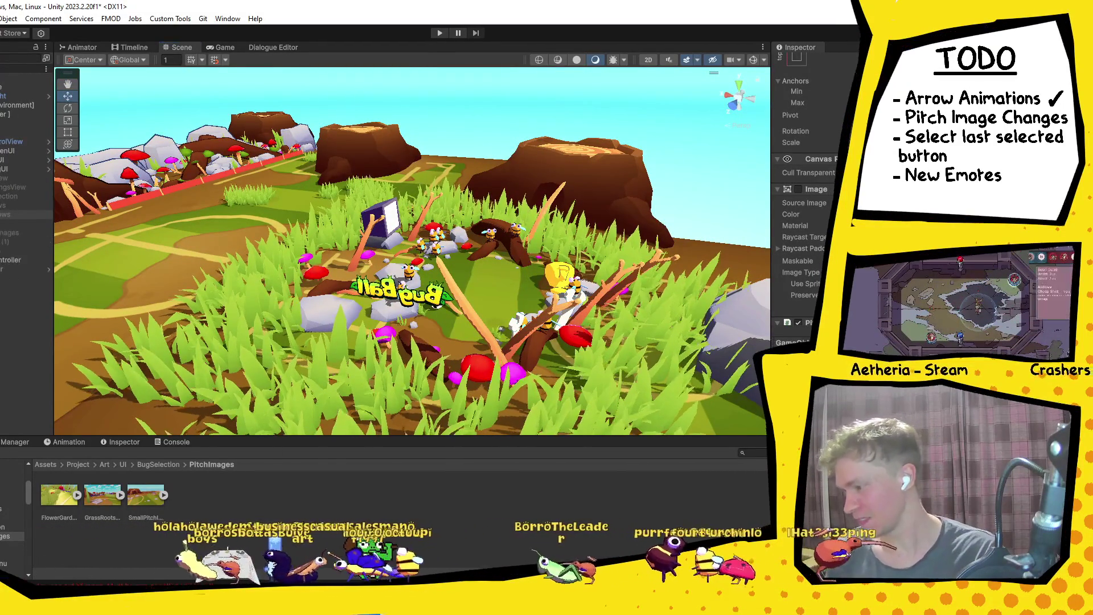
{"action": "left_click", "coordinate": [3, 214]}
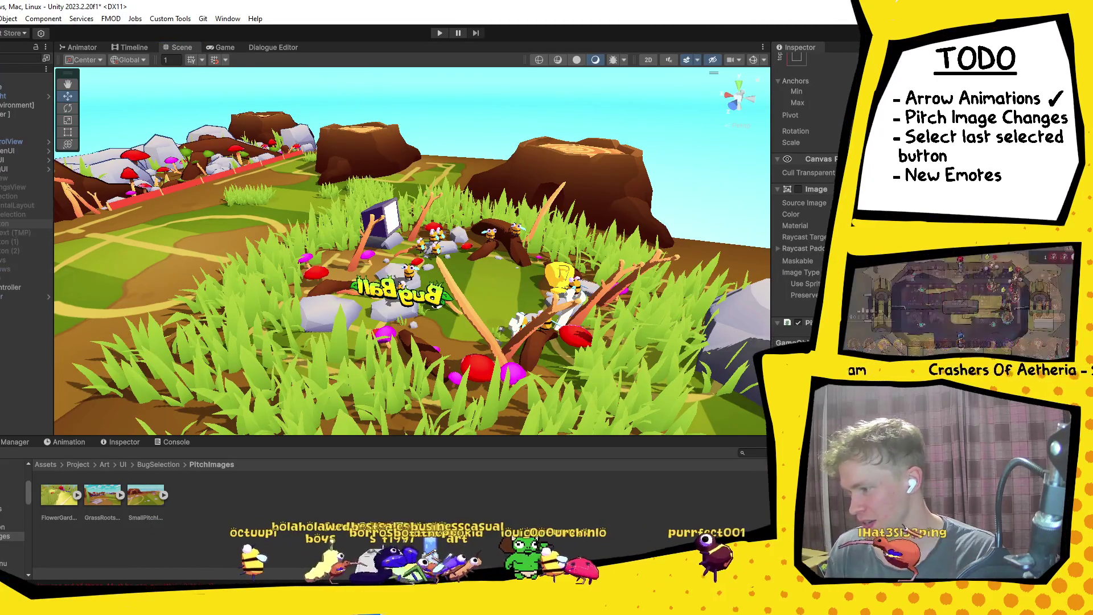
{"action": "left_click", "coordinate": [3, 223]}
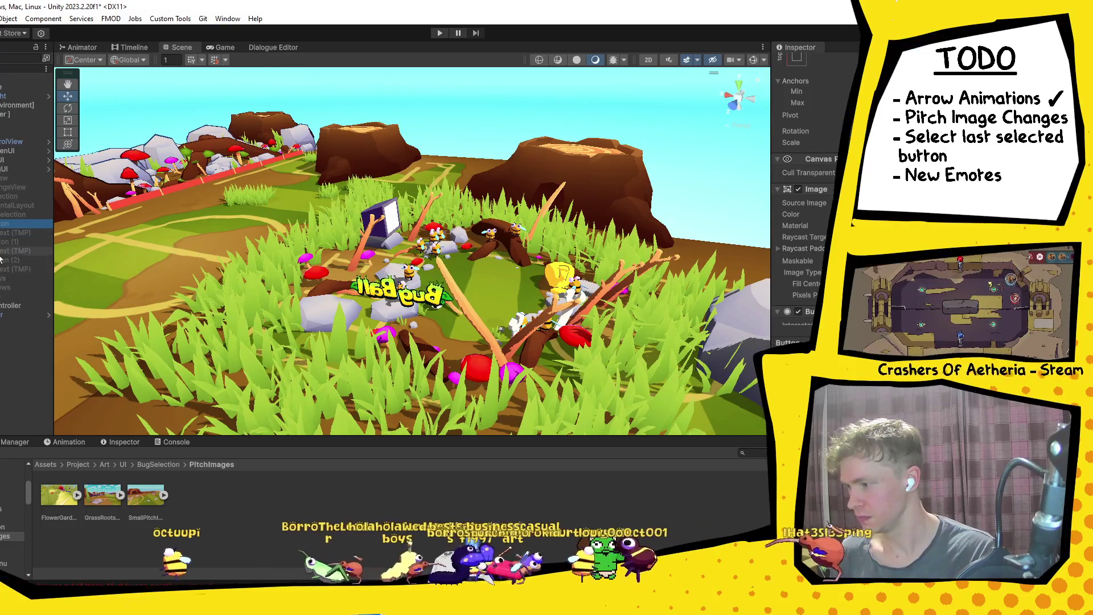
{"action": "left_click", "coordinate": [3, 259], "text": "ctrl"}
{"action": "left_click", "coordinate": [3, 242], "text": "ctrl"}
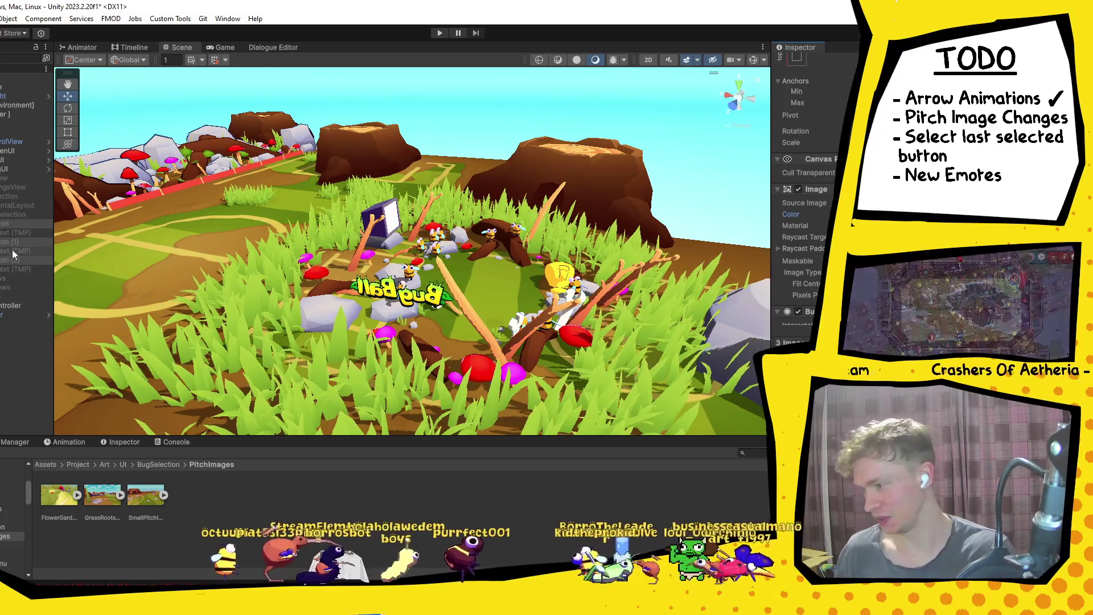
Delete the three buttons, save the scene, and enter Play mode.
{"action": "key", "text": "Delete"}
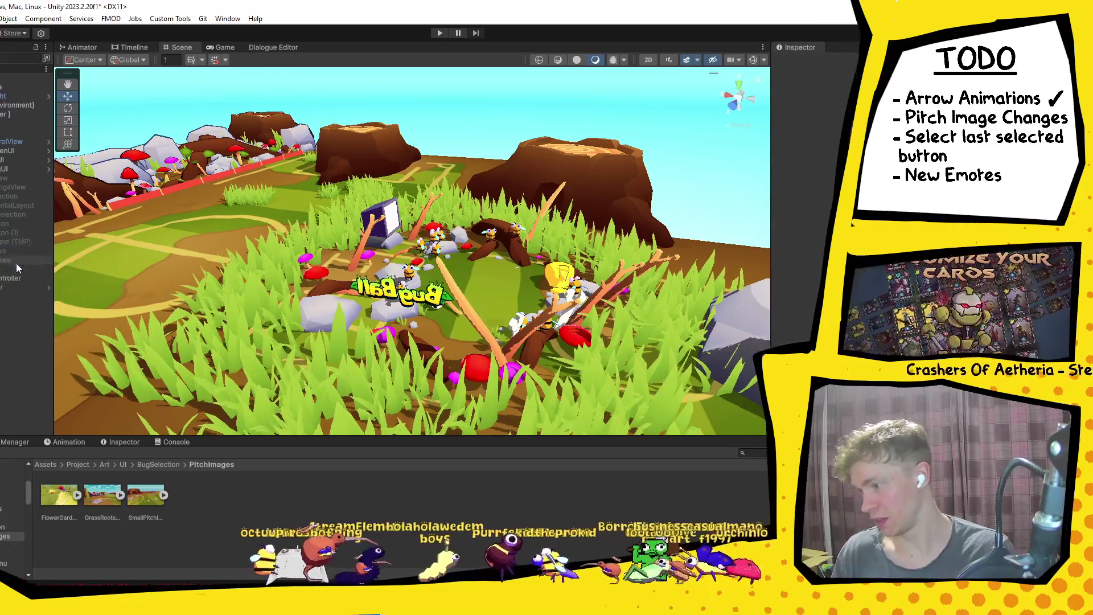
{"action": "key", "text": "ctrl+z"}
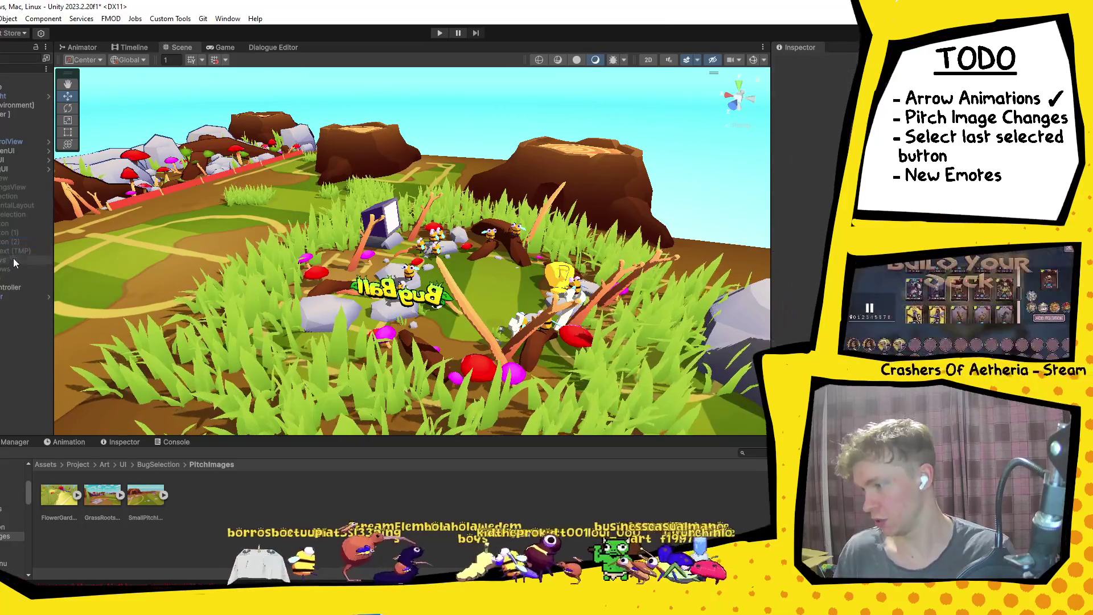
{"action": "key", "text": "ctrl+y"}
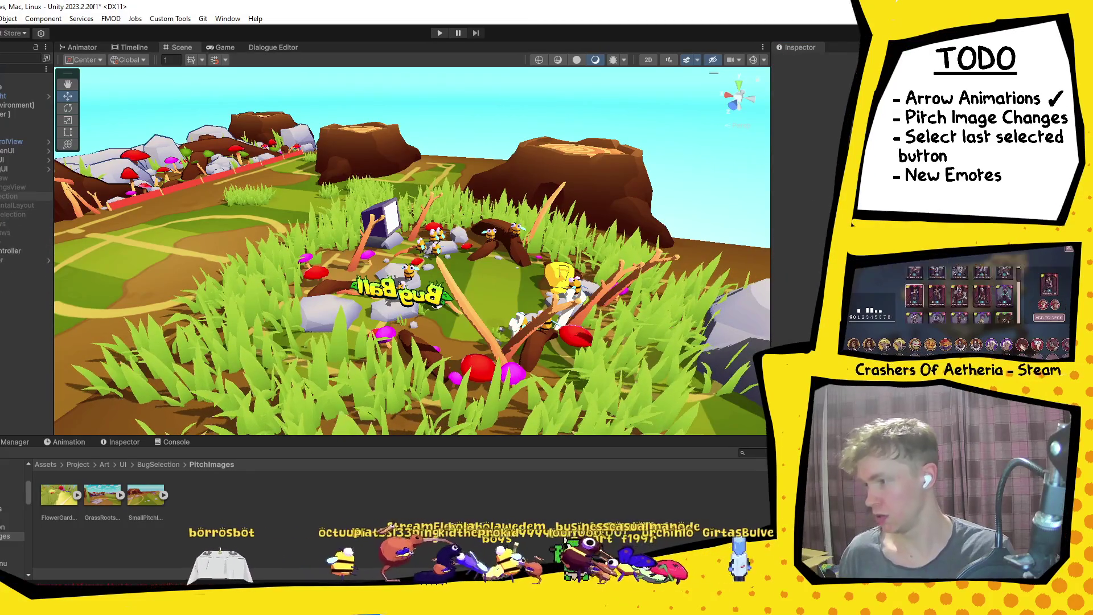
{"action": "key", "text": "ctrl+s"}
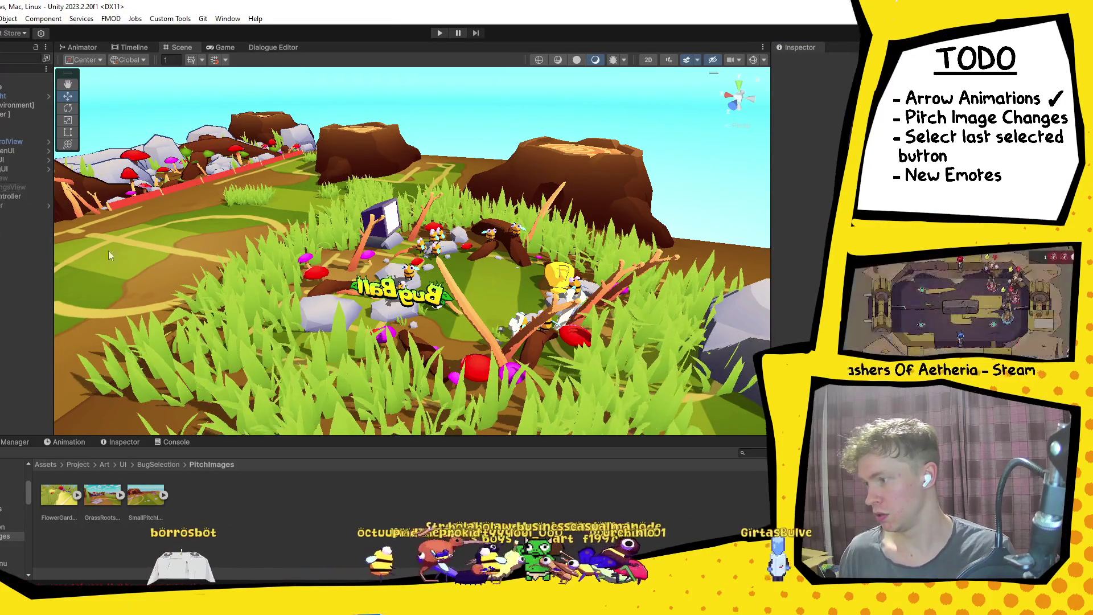
{"action": "left_click", "coordinate": [440, 33]}
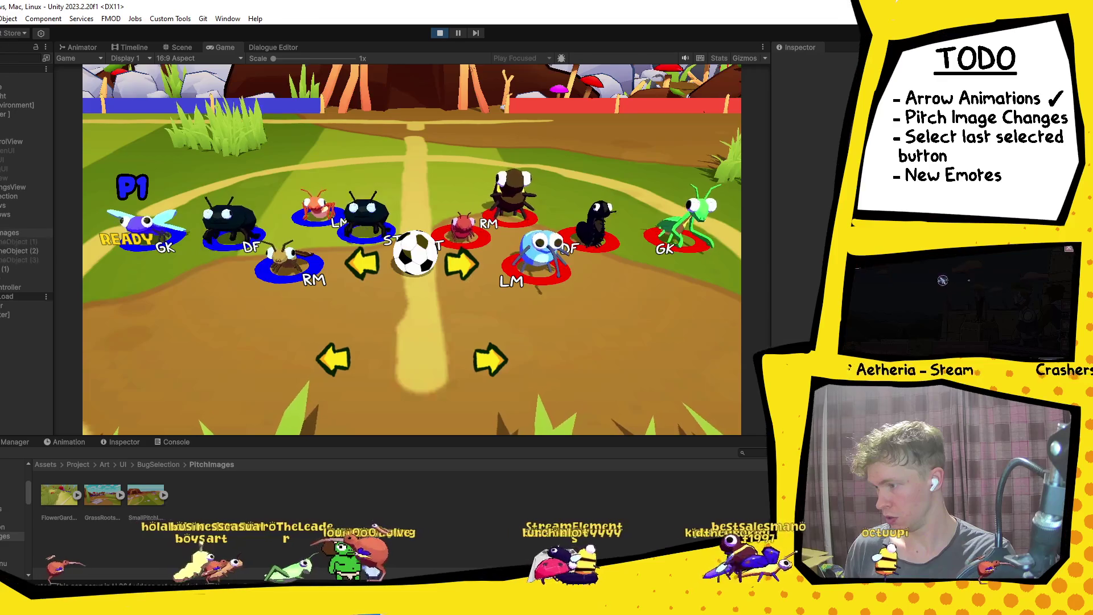
Select GameObject (2) and frame it in the Scene view during play.
{"action": "left_click", "coordinate": [11, 251]}
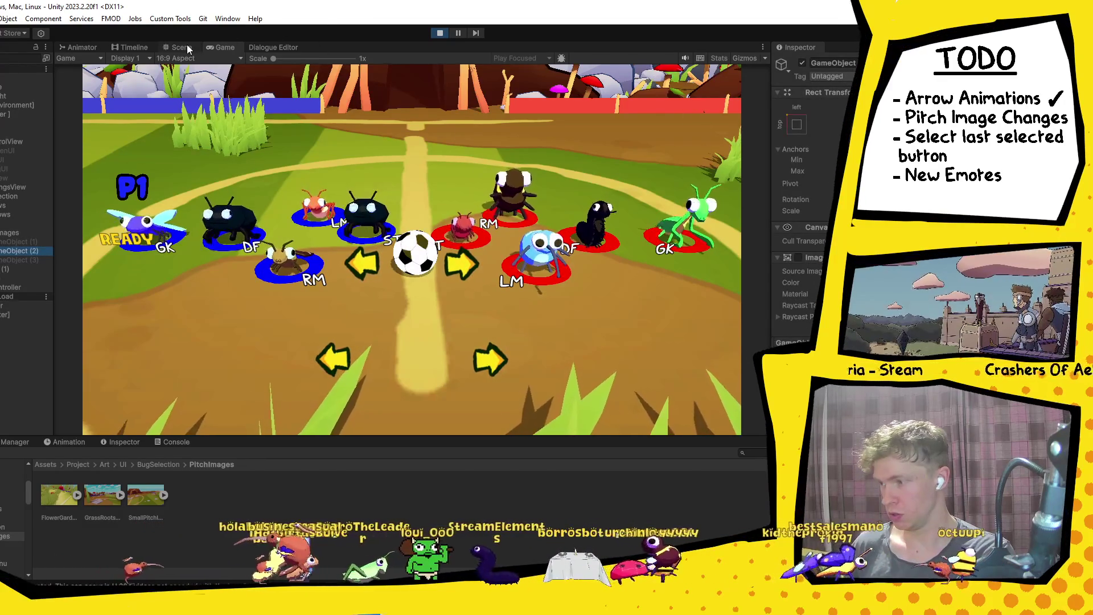
{"action": "key", "text": "Left"}
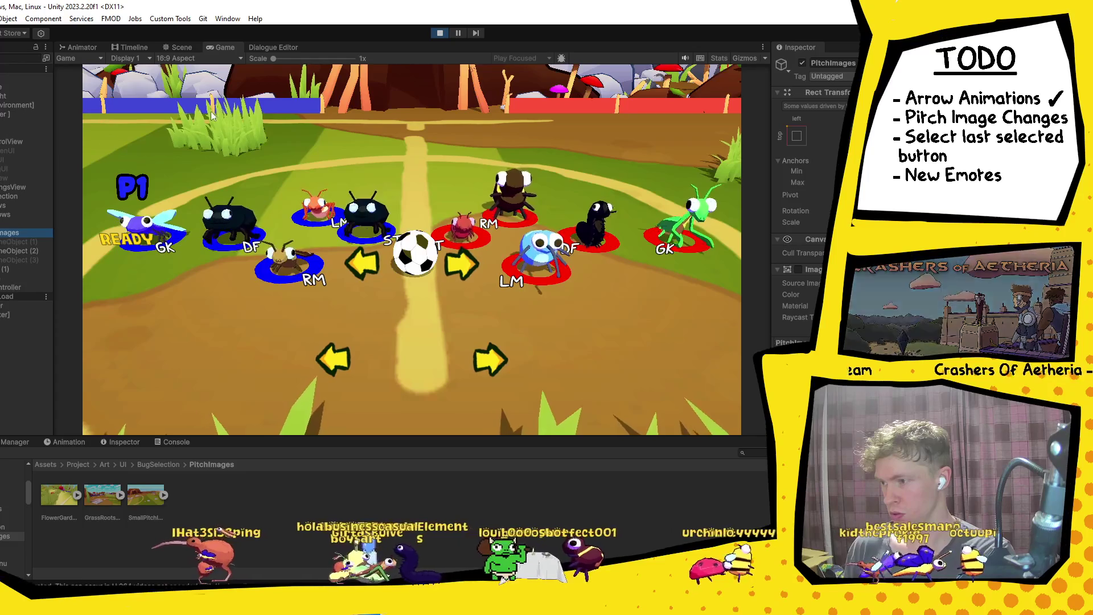
{"action": "left_click", "coordinate": [174, 48]}
{"action": "double_click", "coordinate": [34, 251]}
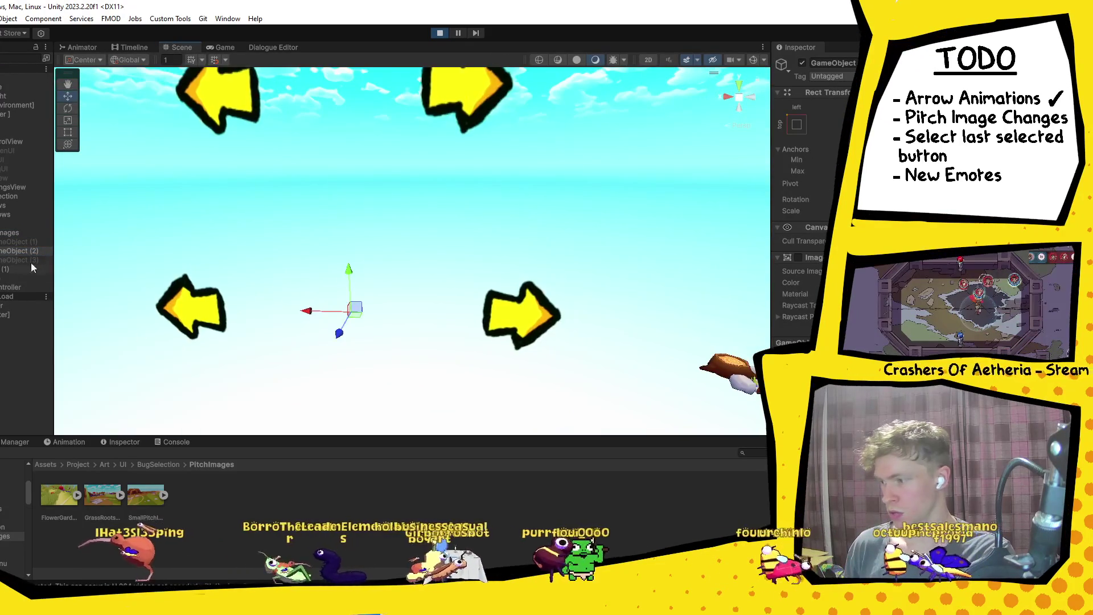
Try enabling the PitchImages image, undo it, and orbit the scene to view the arrows.
{"action": "left_click", "coordinate": [20, 233]}
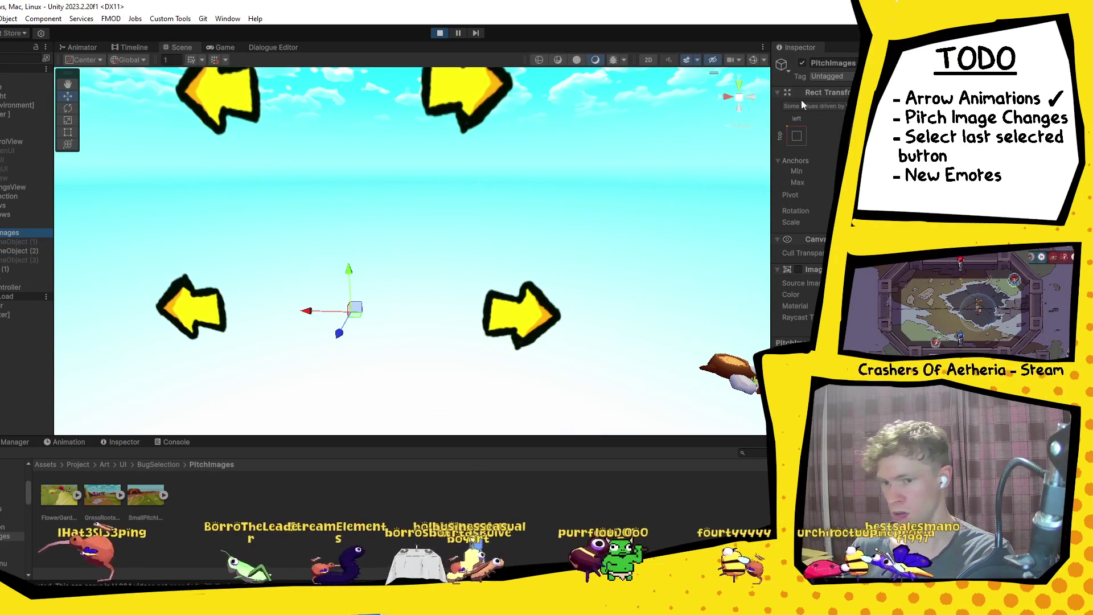
{"action": "left_click", "coordinate": [797, 271]}
{"action": "key", "text": "ctrl+z"}
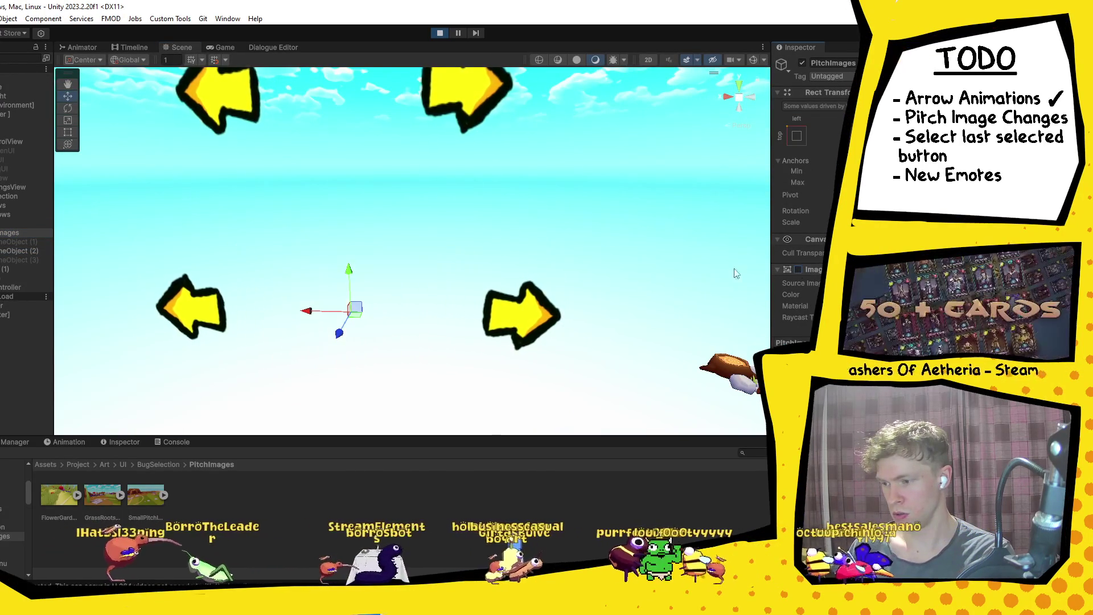
{"action": "key", "text": "ctrl+z"}
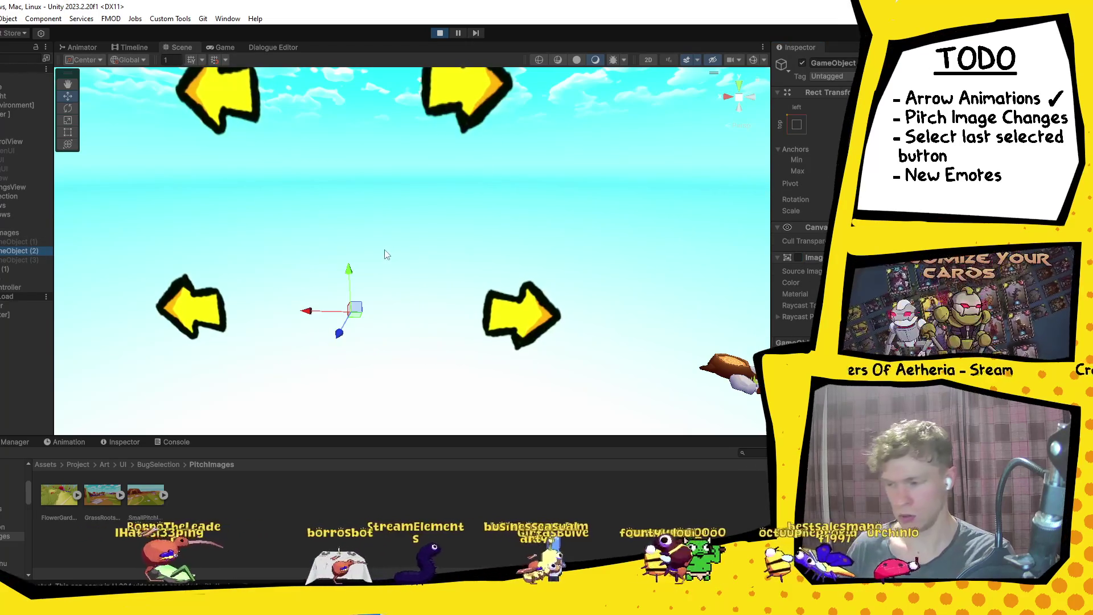
{"action": "key", "text": "t"}
{"action": "mouse_move", "coordinate": [615, 289]}
{"action": "left_mouse_down"}
{"action": "mouse_move", "coordinate": [383, 322]}
{"action": "mouse_move", "coordinate": [558, 339]}
{"action": "mouse_move", "coordinate": [634, 302]}
{"action": "mouse_move", "coordinate": [495, 334]}
{"action": "mouse_move", "coordinate": [596, 317]}
{"action": "mouse_move", "coordinate": [288, 300]}
{"action": "mouse_move", "coordinate": [268, 273]}
{"action": "mouse_move", "coordinate": [273, 292]}
{"action": "left_mouse_up"}
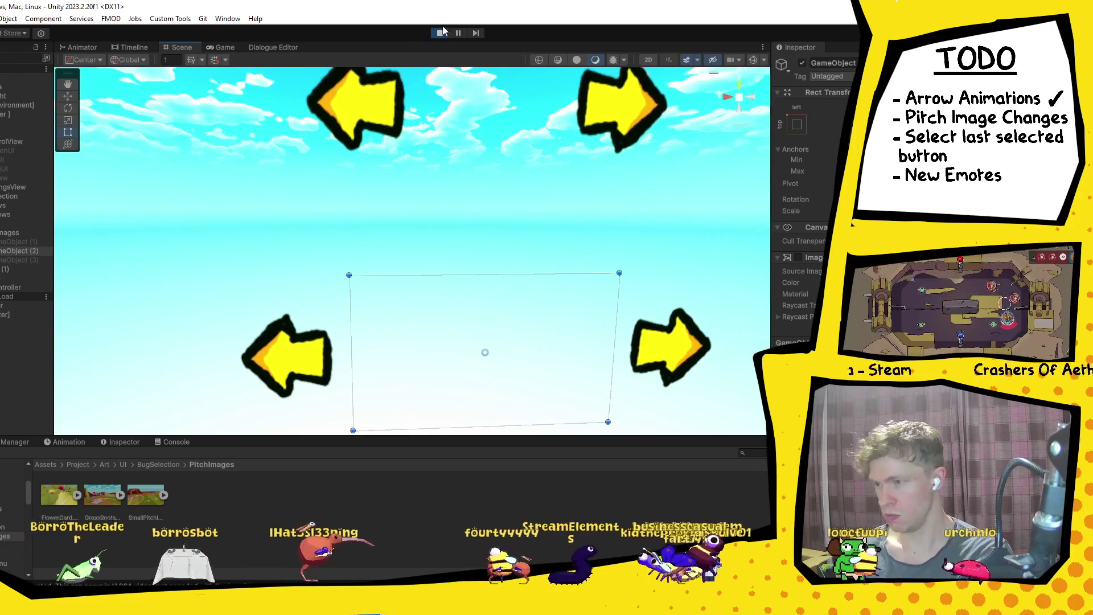
Enable the Image on GameObject (1)-(3), save the scene, and start a new playtest.
{"action": "left_click", "coordinate": [439, 33]}
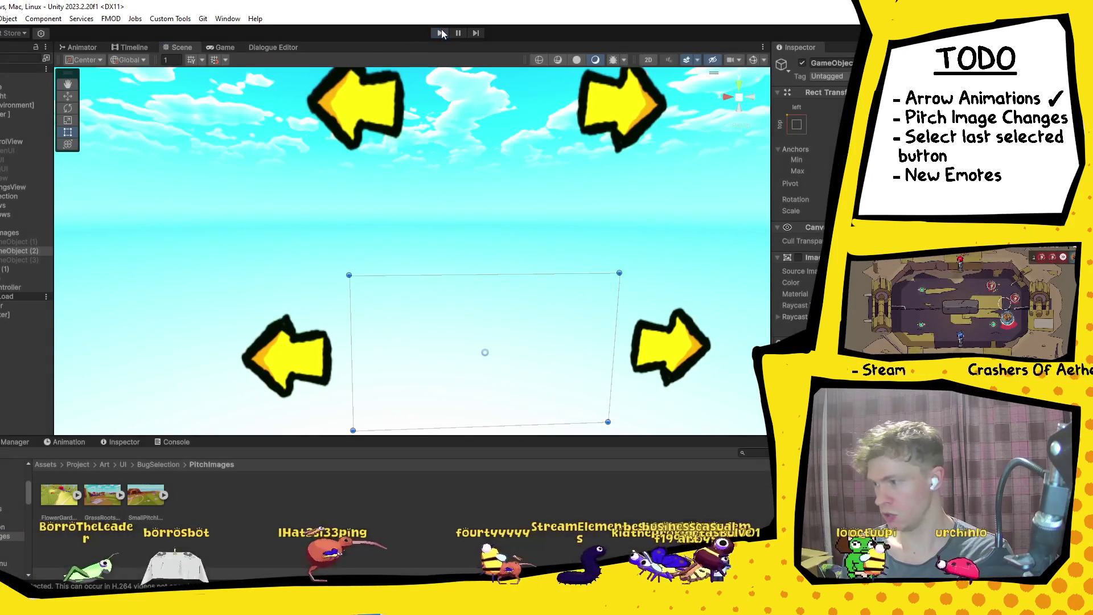
{"action": "left_click", "coordinate": [18, 241]}
{"action": "left_click", "coordinate": [9, 260], "text": "shift"}
{"action": "left_click", "coordinate": [797, 258]}
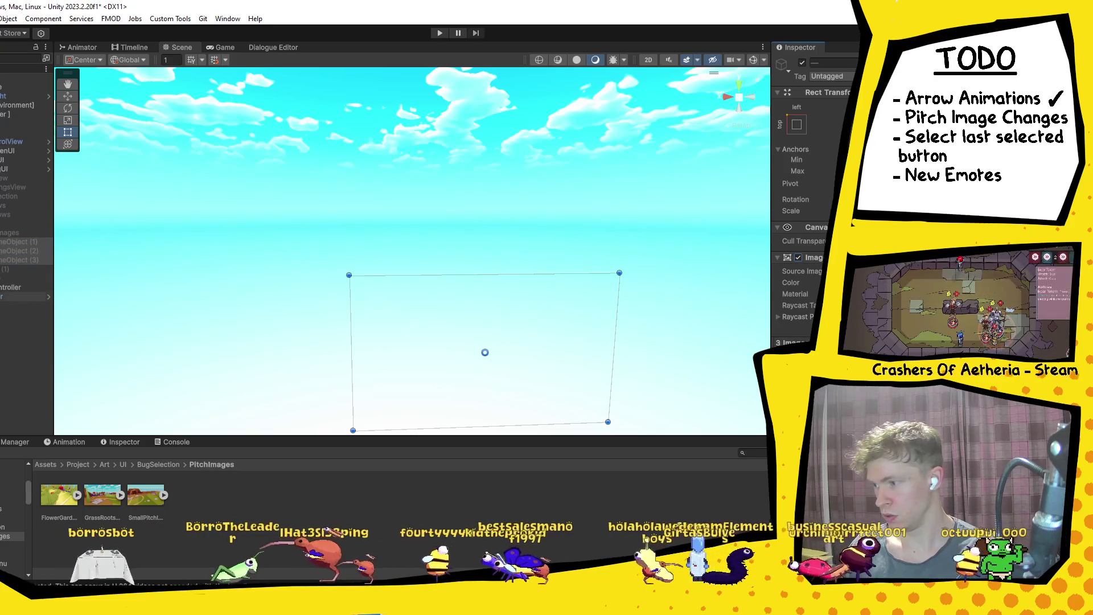
{"action": "key", "text": "ctrl+s"}
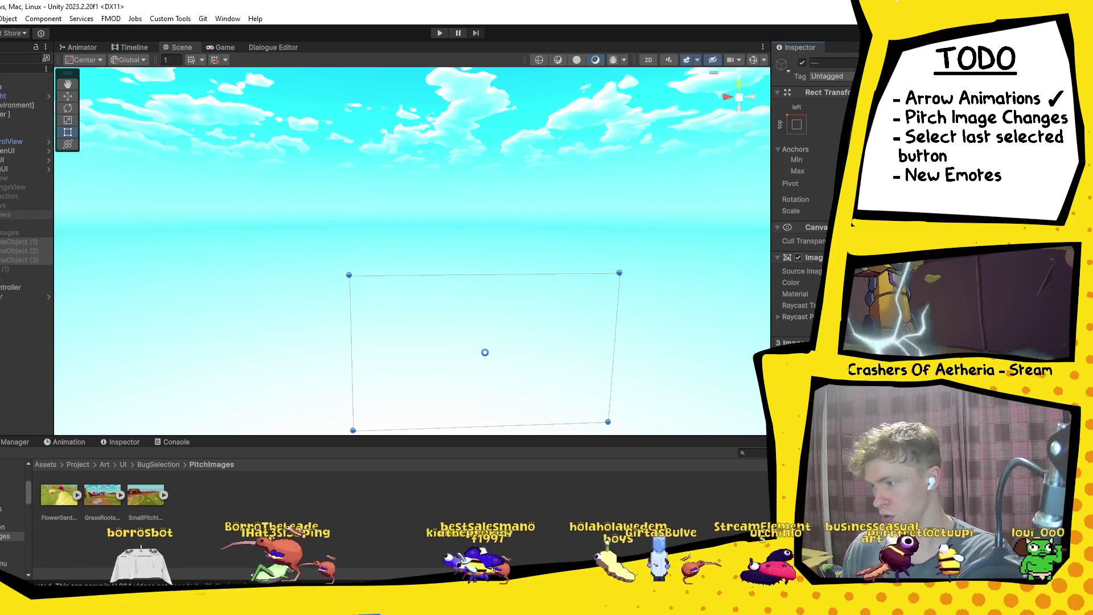
{"action": "key", "text": "Delete"}
{"action": "key", "text": "Delete"}
{"action": "left_click", "coordinate": [436, 39]}
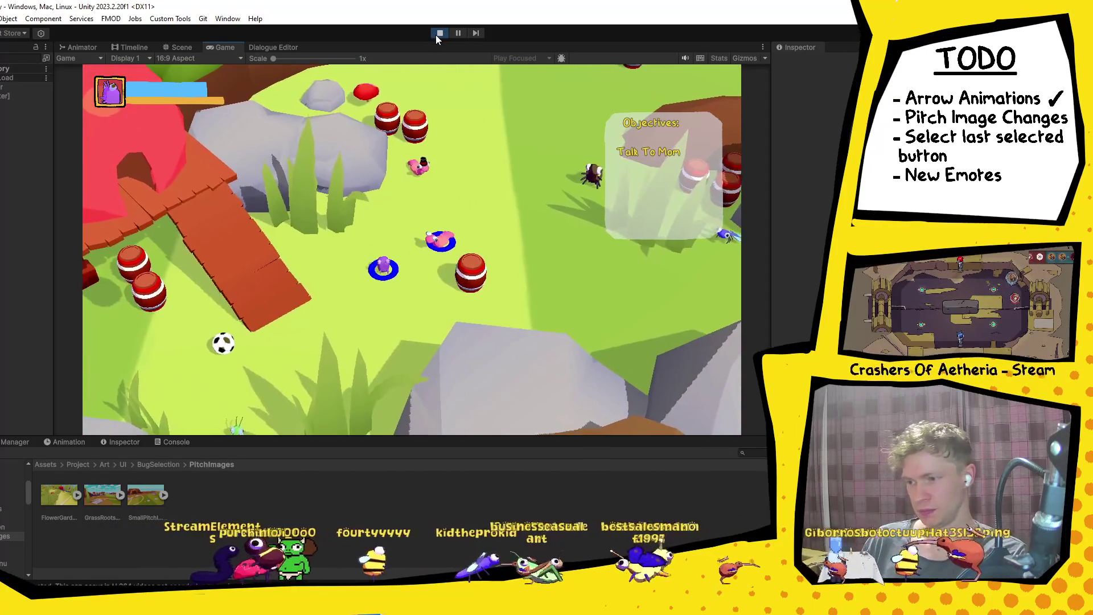
Stop the playtest, return to the Scene view, and bring up SceneList.cs in Visual Studio.
{"action": "left_click", "coordinate": [435, 35]}
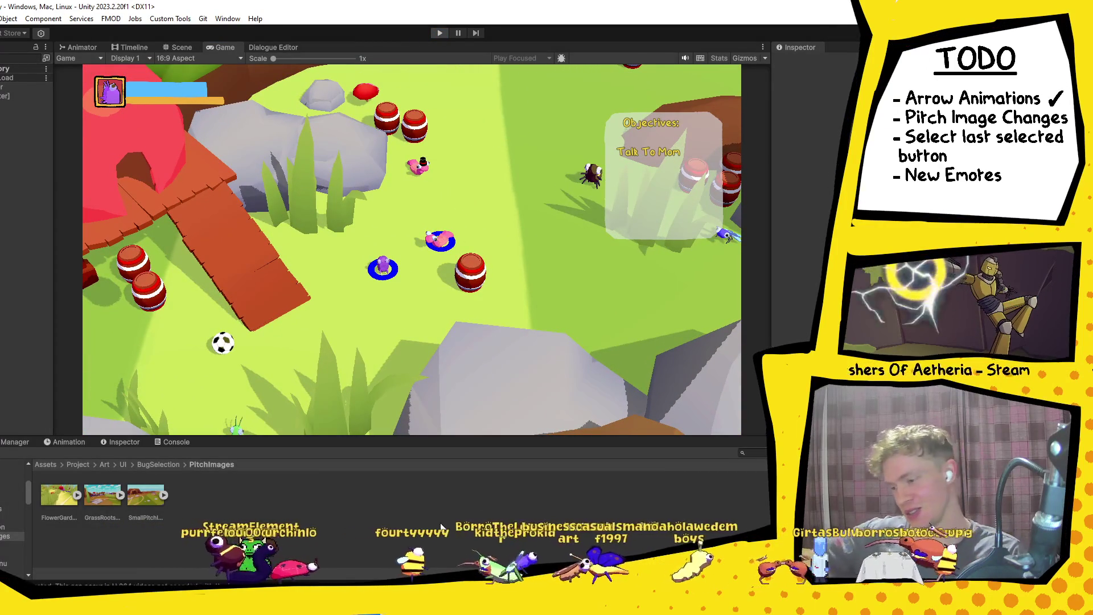
{"action": "key", "text": "ctrl+1"}
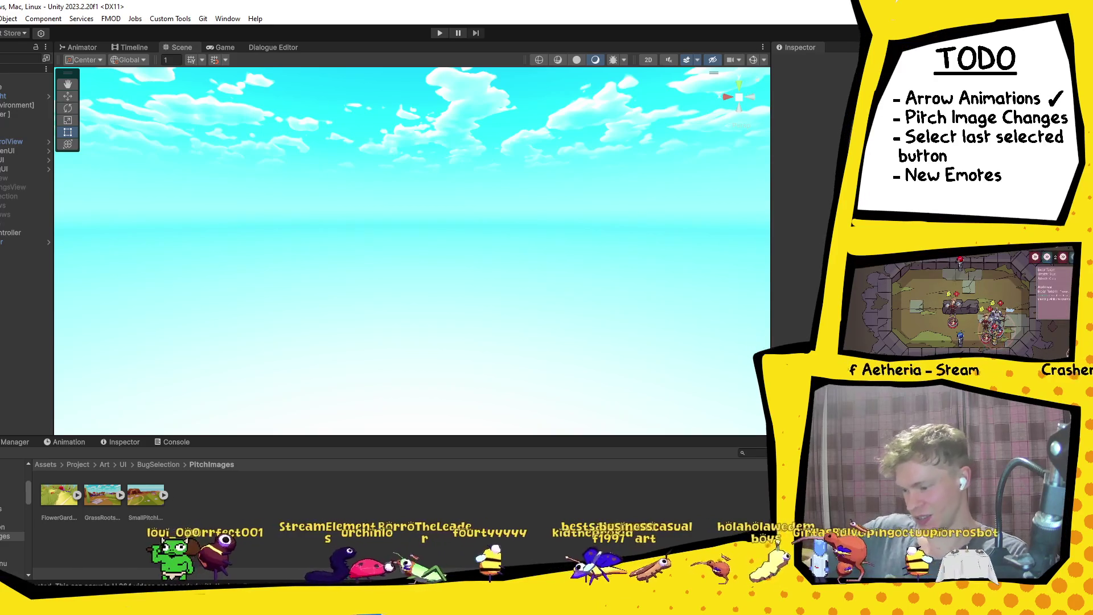
{"action": "key", "text": "alt+Tab"}
{"action": "left_click", "coordinate": [18, 47]}
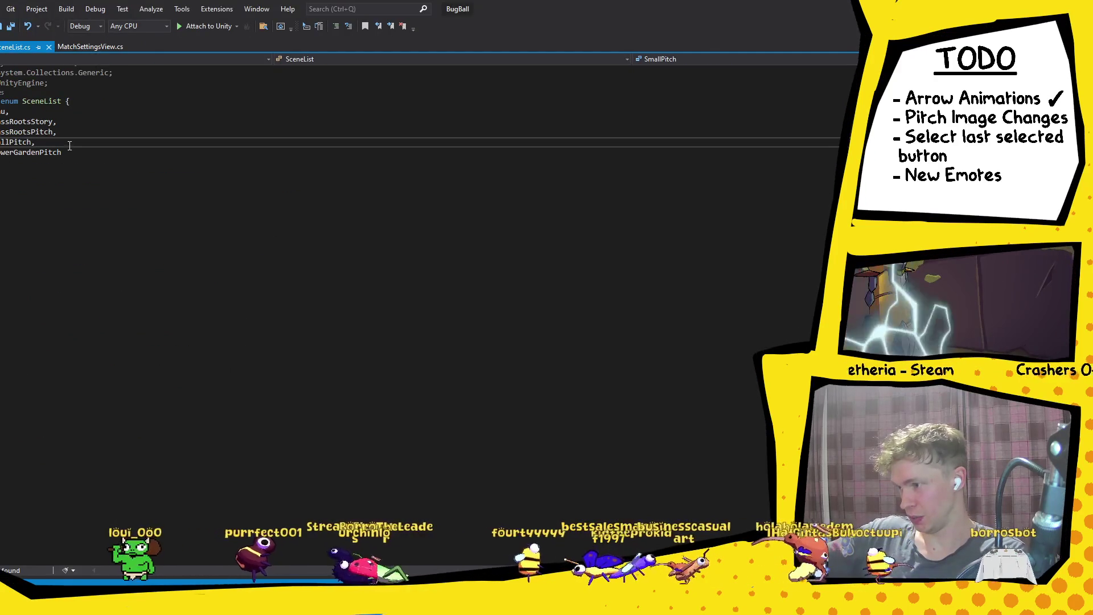
In MatchSettingsView.cs, change pitchImages[sceneIndex-1] to pitchImages[sceneIndex] in SetPitchIndex and save.
{"action": "key", "text": "Up"}
{"action": "key", "text": "Up"}
{"action": "key", "text": "Up"}
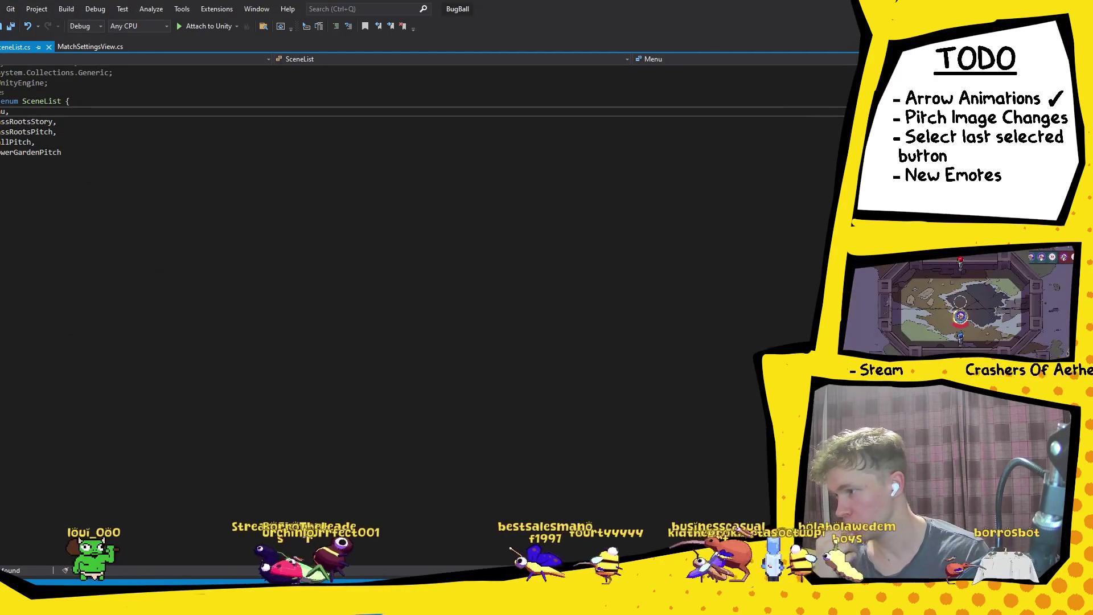
{"action": "key", "text": "ctrl+minus"}
{"action": "left_click", "coordinate": [98, 47]}
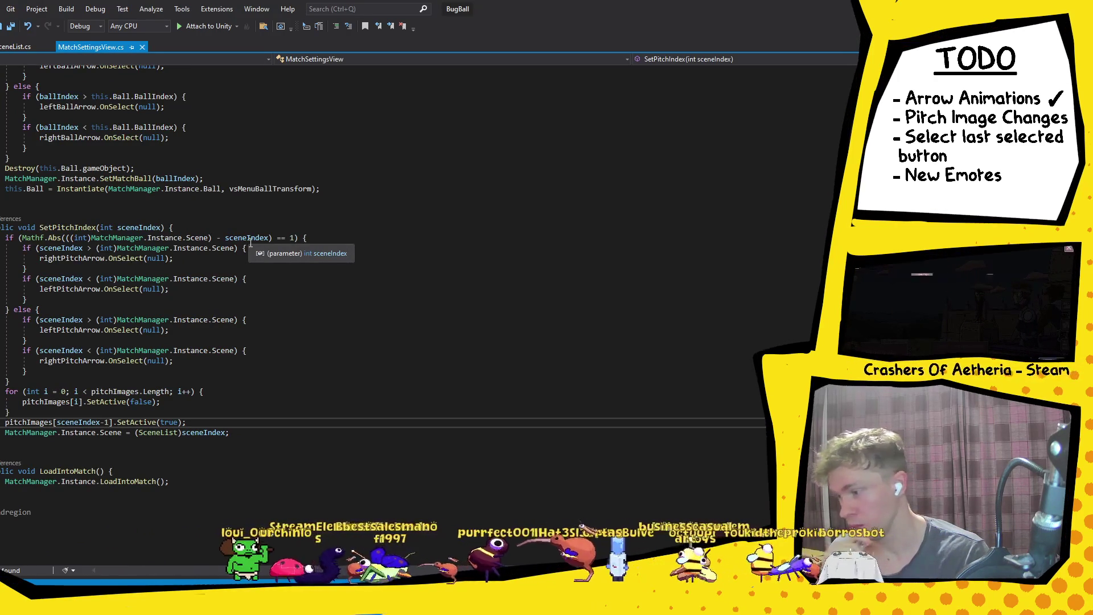
{"action": "scroll", "coordinate": [330, 253], "scroll_direction": "up", "scroll_amount": 2}
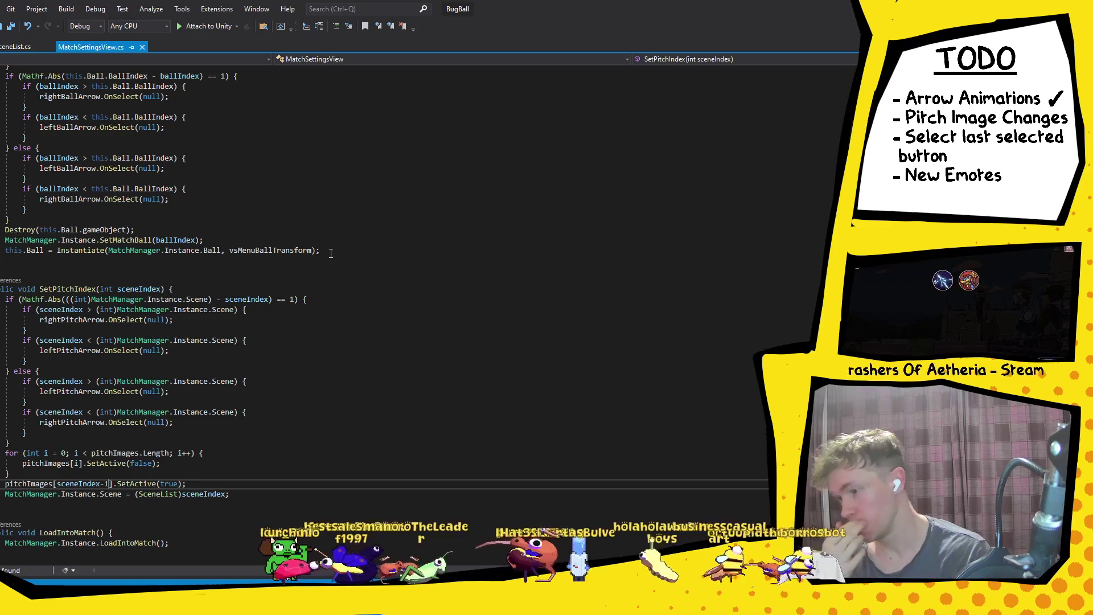
{"action": "scroll", "coordinate": [318, 279], "scroll_direction": "down", "scroll_amount": 3}
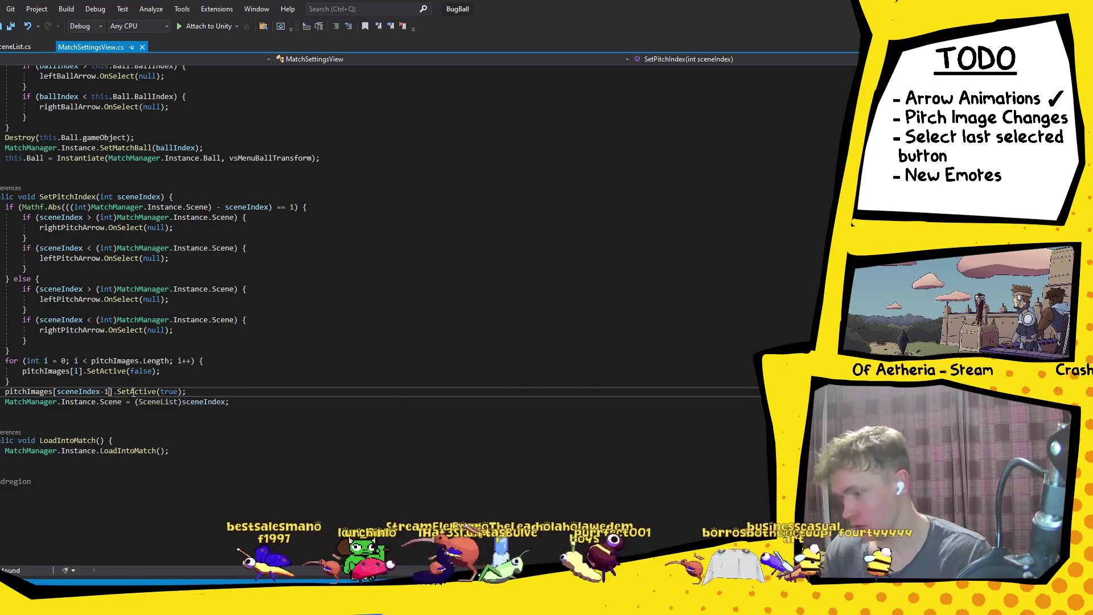
{"action": "mouse_move", "coordinate": [143, 390]}
{"action": "key", "text": "BackSpace"}
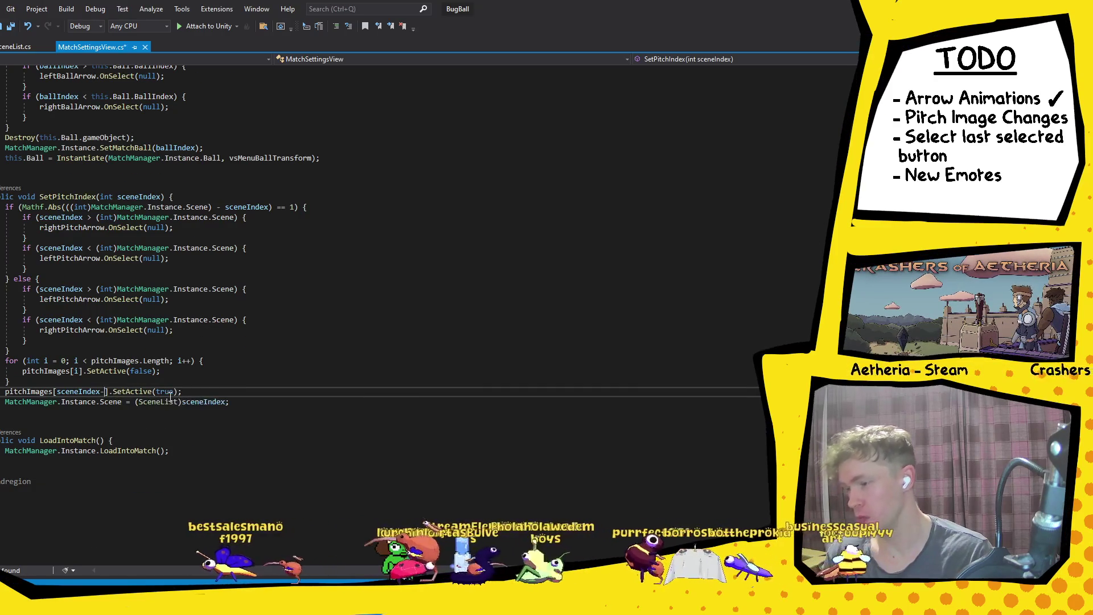
{"action": "left_click", "coordinate": [229, 382]}
{"action": "key", "text": "ctrl+s"}
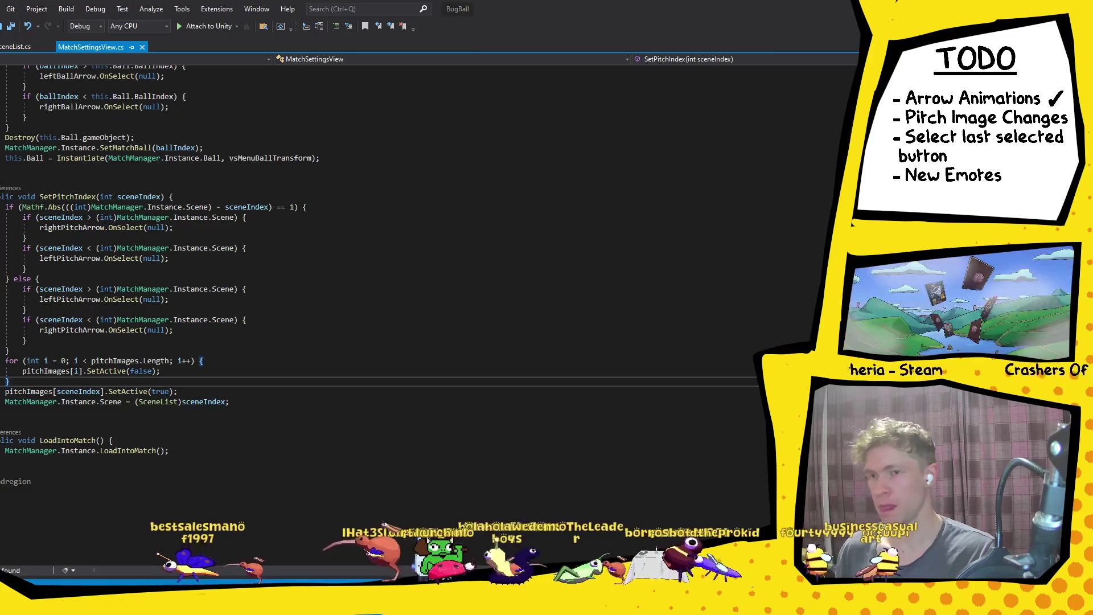
{"action": "key", "text": "alt+Tab"}
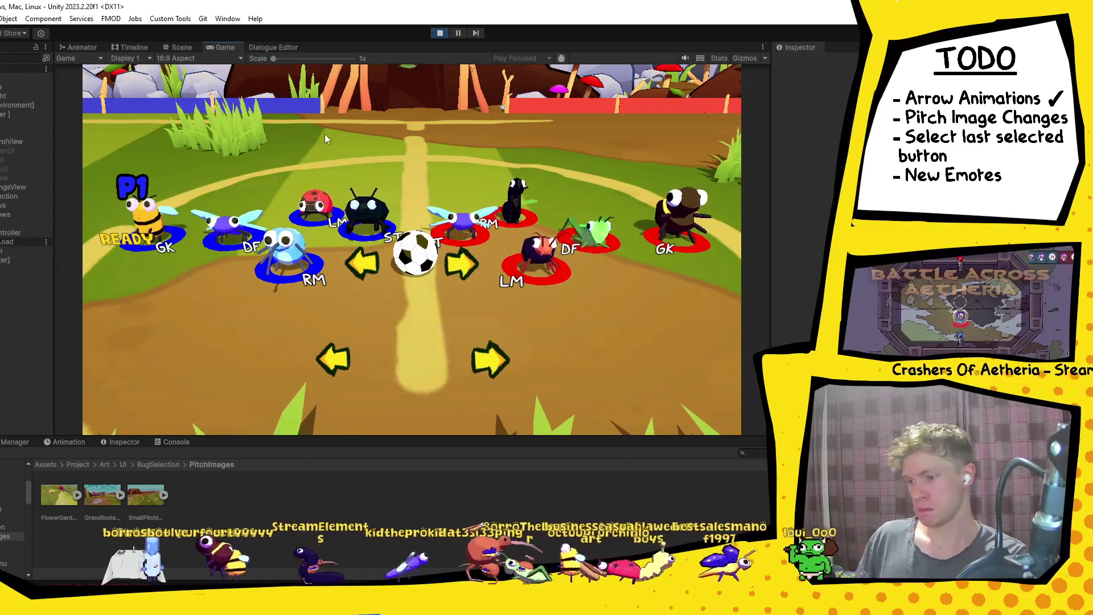
Stop Play mode and switch to Krita to view the football pitch image.
{"action": "left_click", "coordinate": [441, 36]}
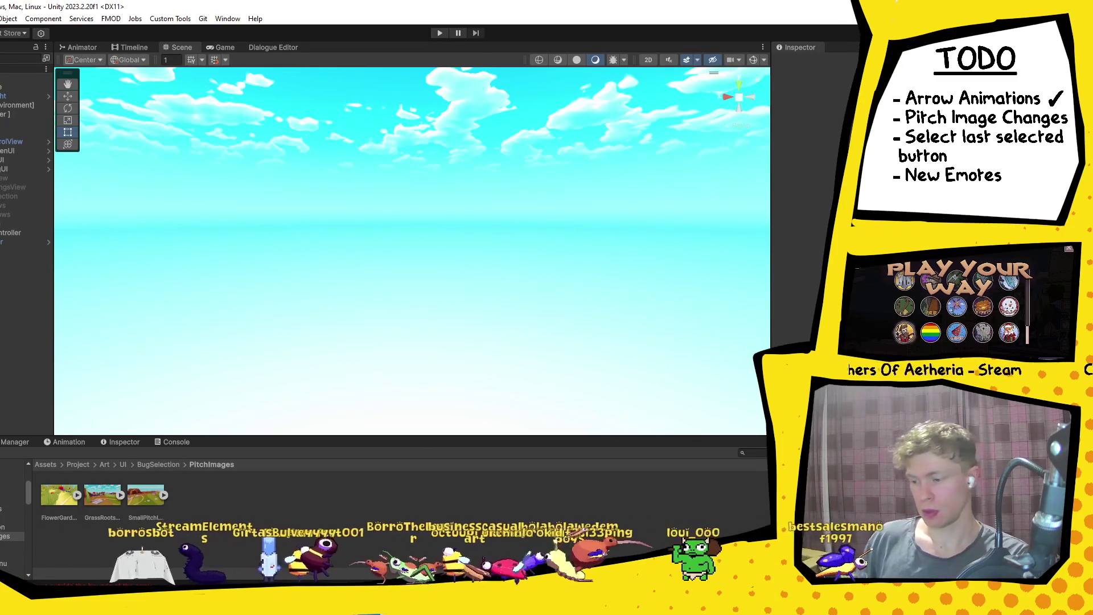
{"action": "key", "text": "alt+Tab"}
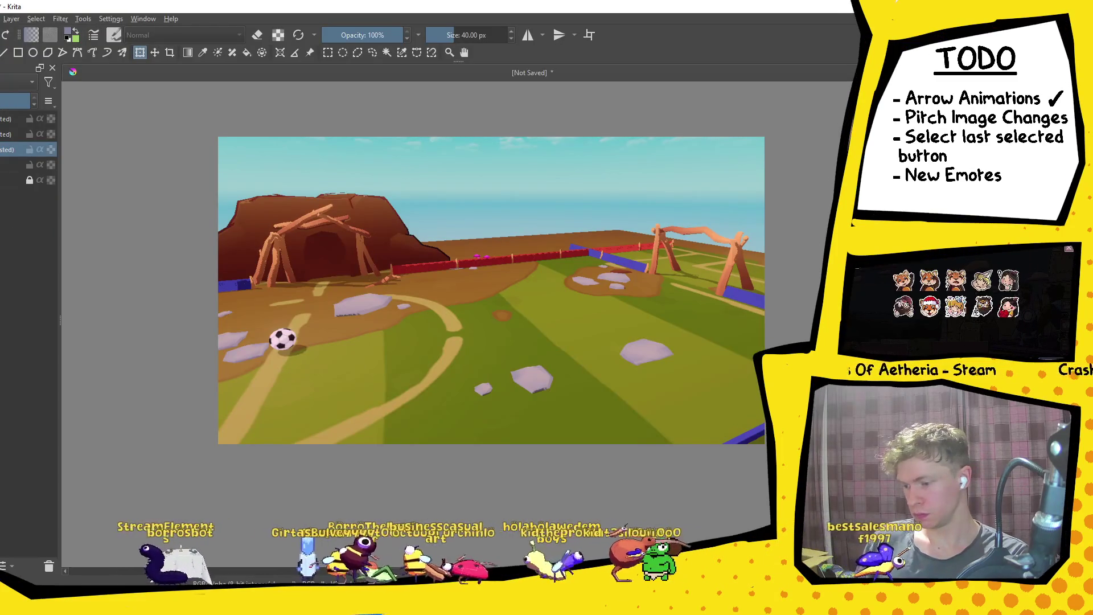
Restore pitchImages[sceneIndex-1] in SetPitchIndex and save the script.
{"action": "key", "text": "alt+Tab"}
{"action": "type", "text": "1"}
{"action": "left_click", "coordinate": [265, 389]}
{"action": "key", "text": "ctrl+s"}
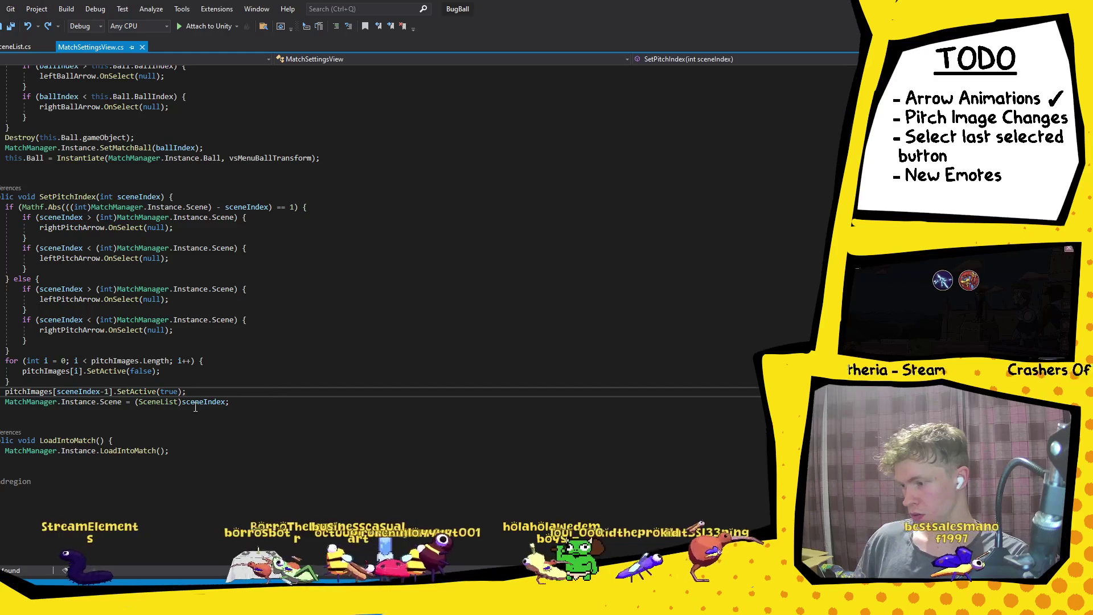
{"action": "left_click", "coordinate": [227, 402]}
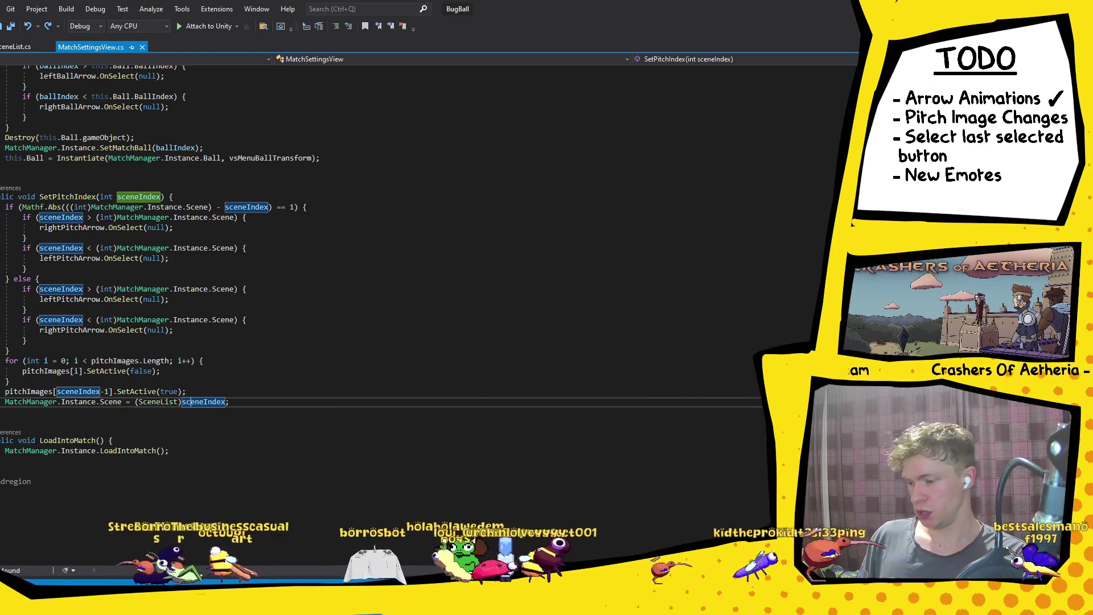
Compare the SceneList enum's GrassRootsPitch entry against the Krita pitch picture.
{"action": "left_click", "coordinate": [16, 46]}
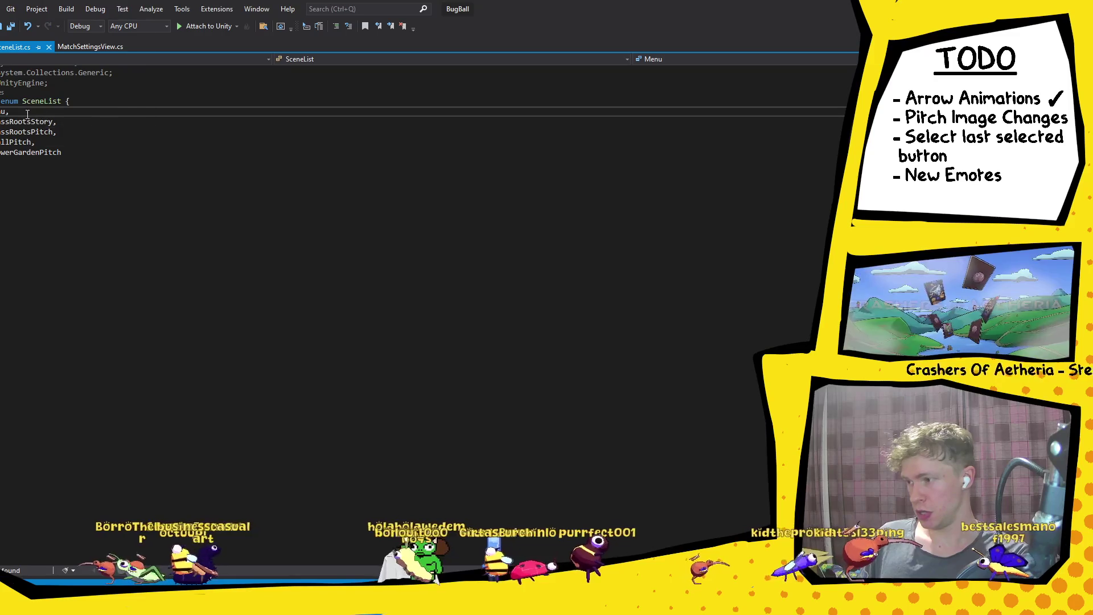
{"action": "left_click", "coordinate": [36, 132]}
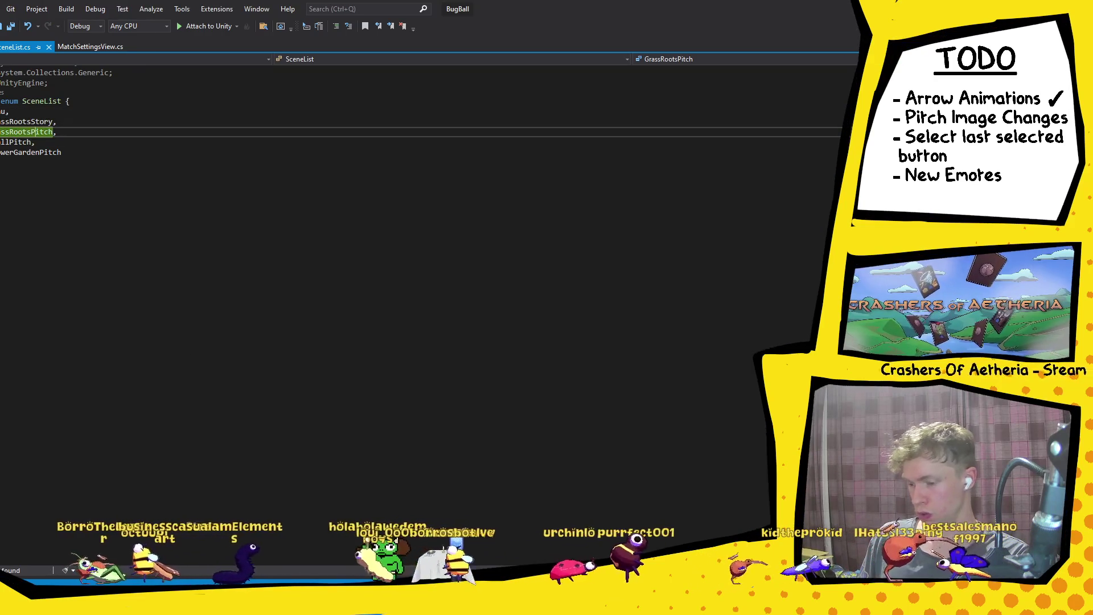
{"action": "key", "text": "alt+Tab"}
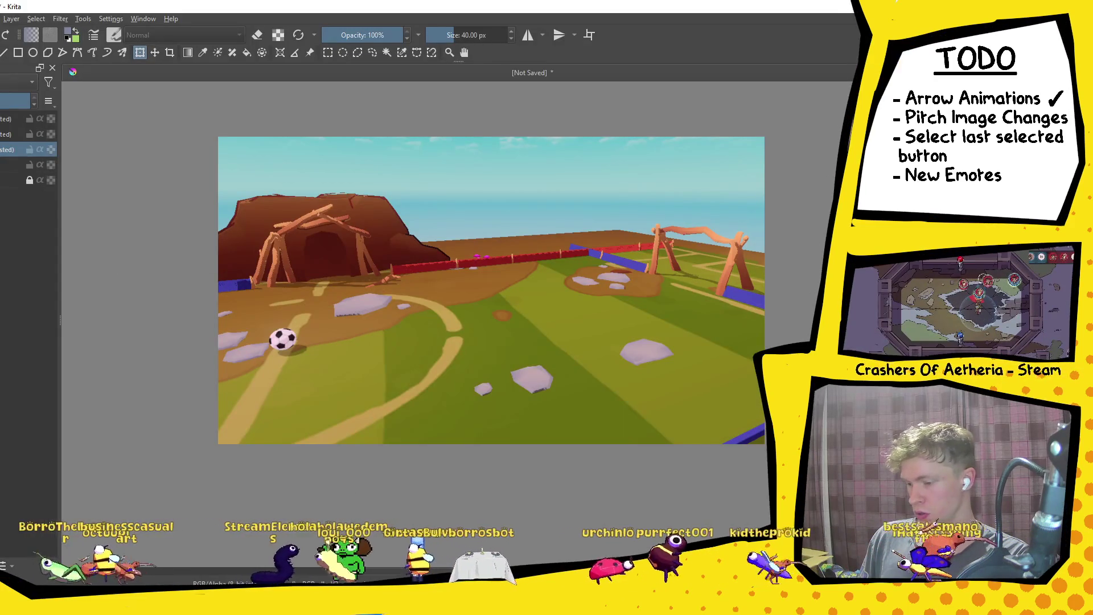
{"action": "key", "text": "alt+Tab"}
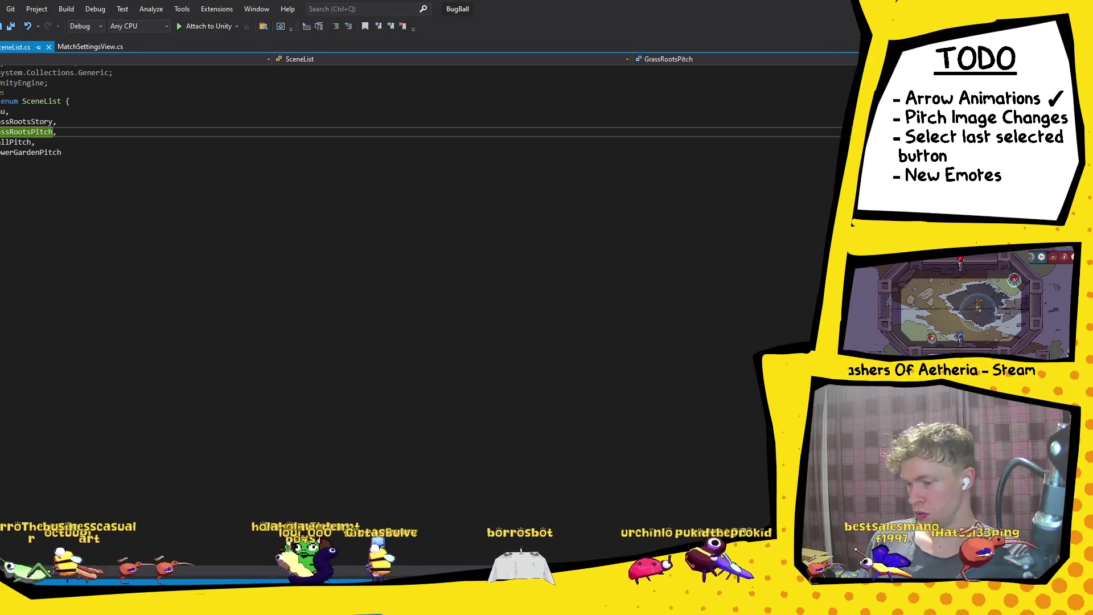
{"action": "key", "text": "alt+Tab"}
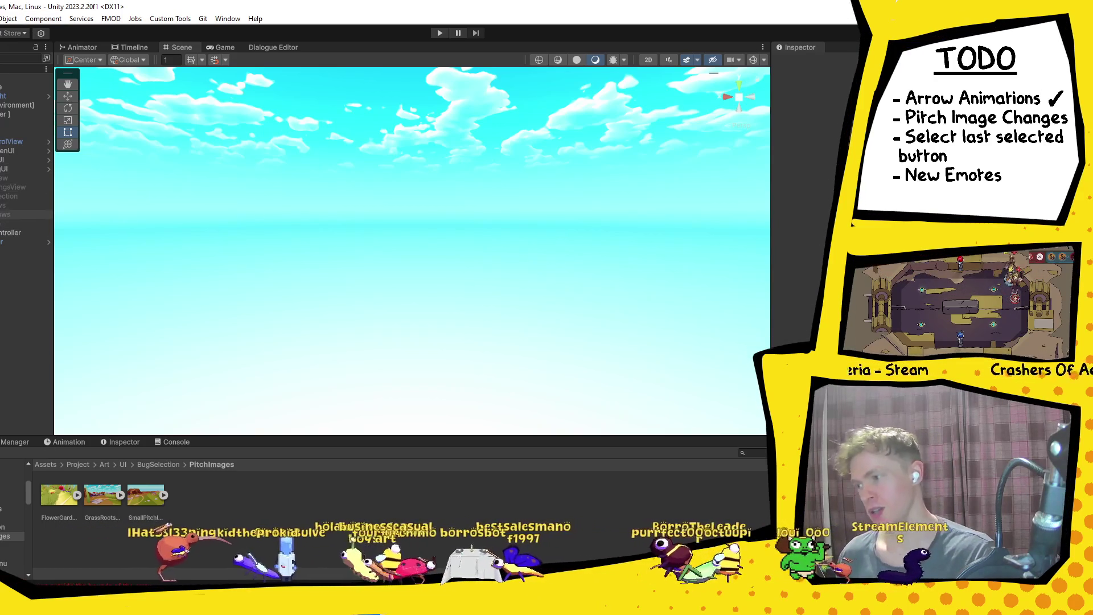
Inspect PitchArrows and its Button child in the menu hierarchy, then enter Play mode.
{"action": "key", "text": "Right"}
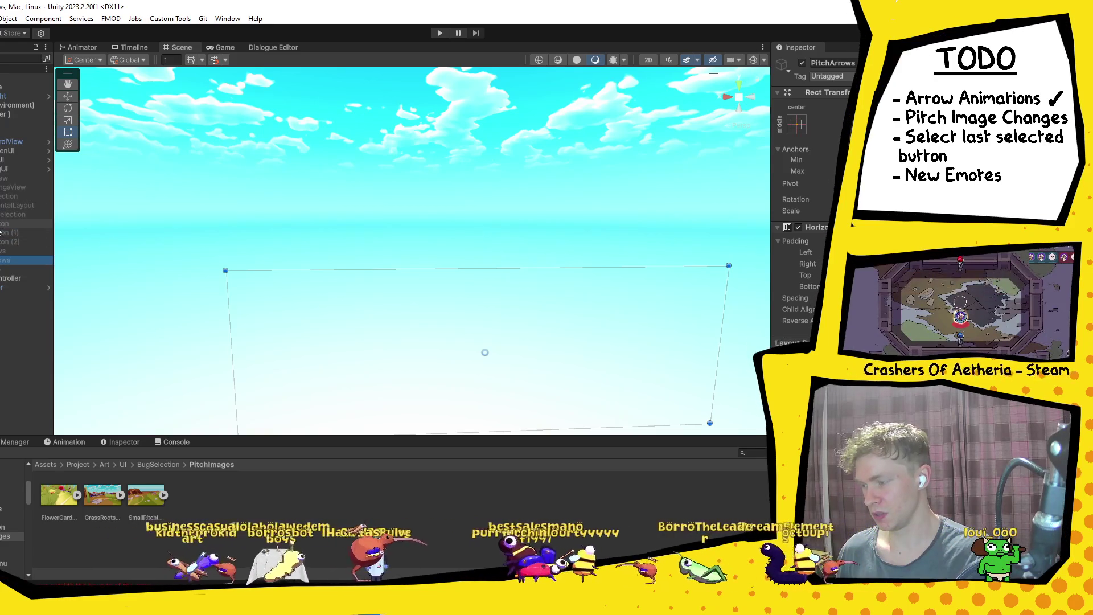
{"action": "left_click", "coordinate": [5, 224]}
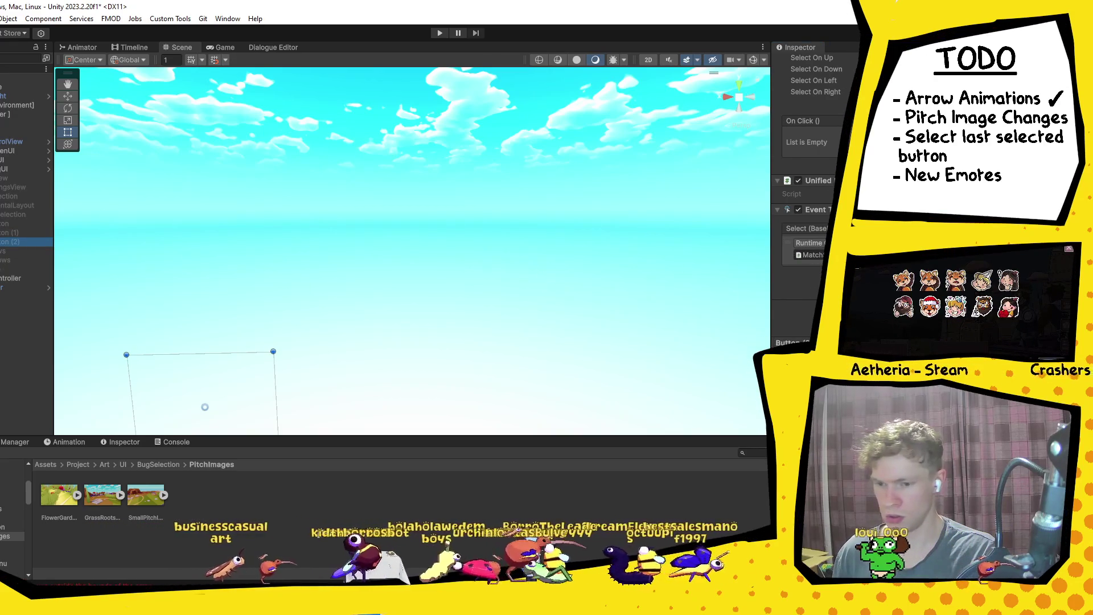
{"action": "key", "text": "Escape"}
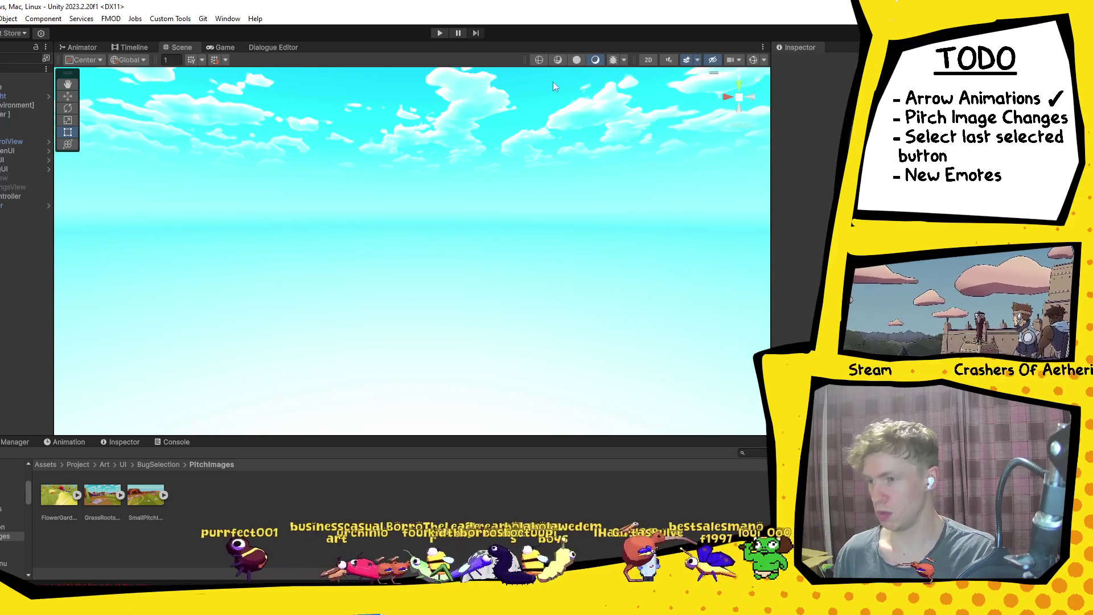
{"action": "left_click", "coordinate": [444, 33]}
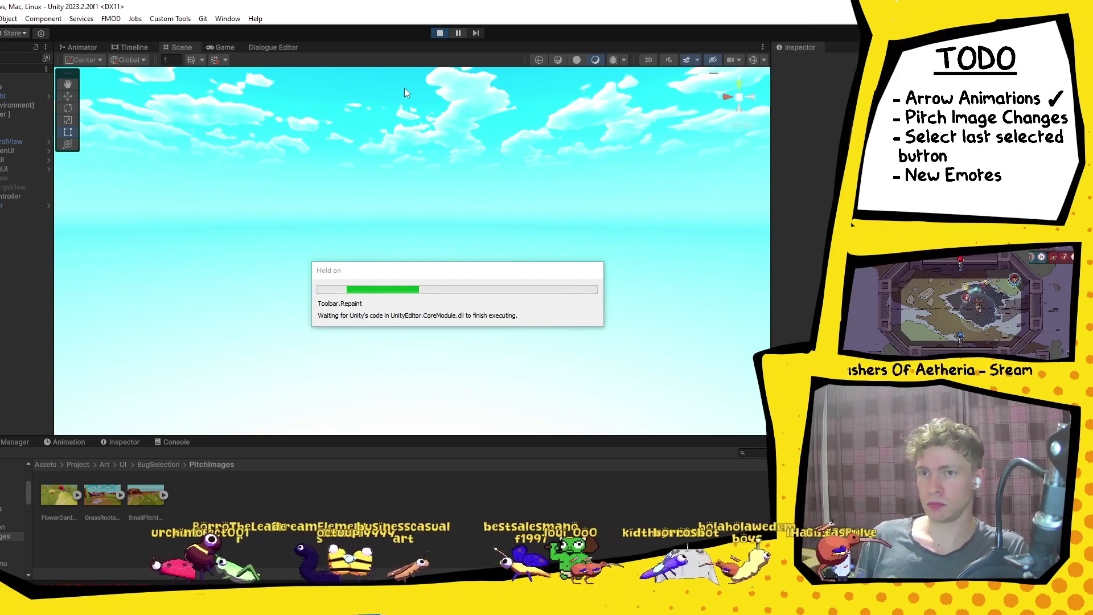
Advance past the main menu and team selection to the pitch screen, then open MatchSettingsView.cs.
{"action": "key", "text": "Return"}
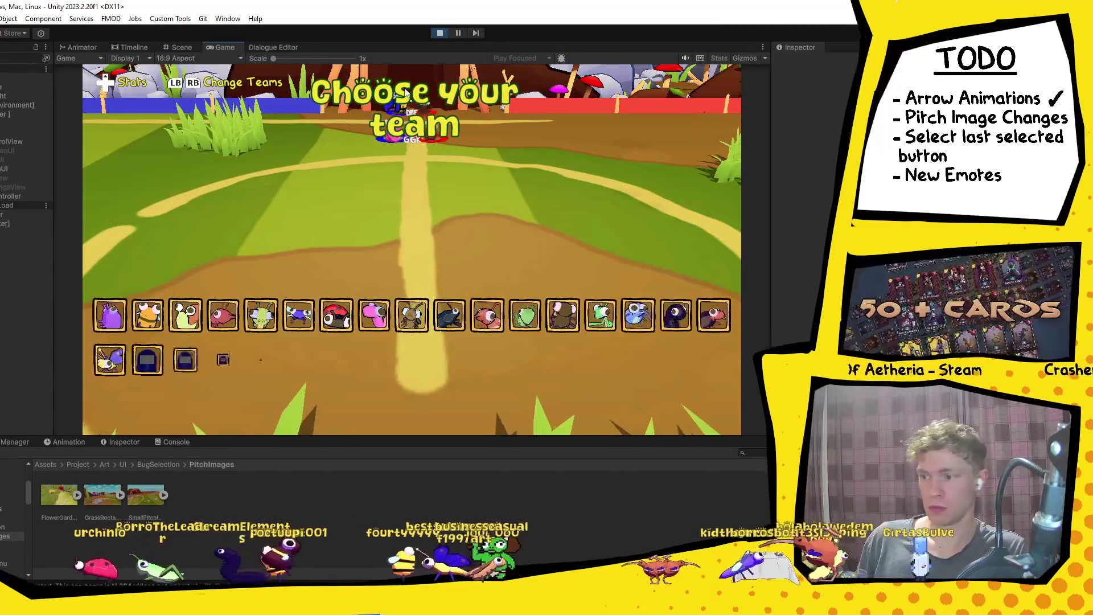
{"action": "key", "text": "Return"}
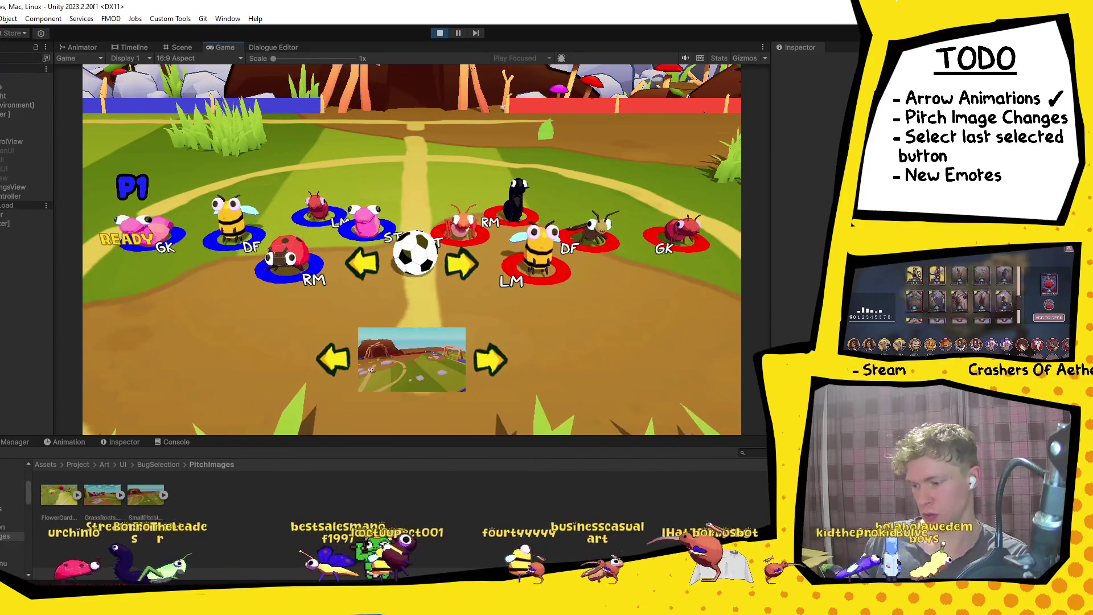
{"action": "key", "text": "alt+Tab"}
{"action": "left_click", "coordinate": [94, 47]}
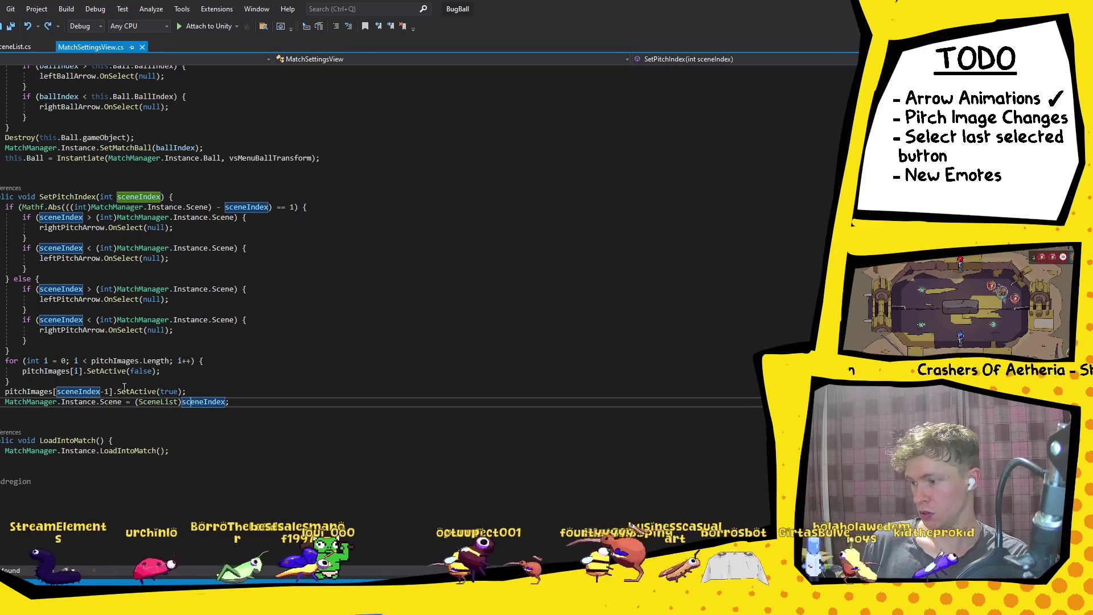
Change pitchImages[sceneIndex-1] to pitchImages[sceneIndex-2] in SetPitchIndex, then return to Unity.
{"action": "left_click", "coordinate": [108, 391]}
{"action": "key", "text": "BackSpace"}
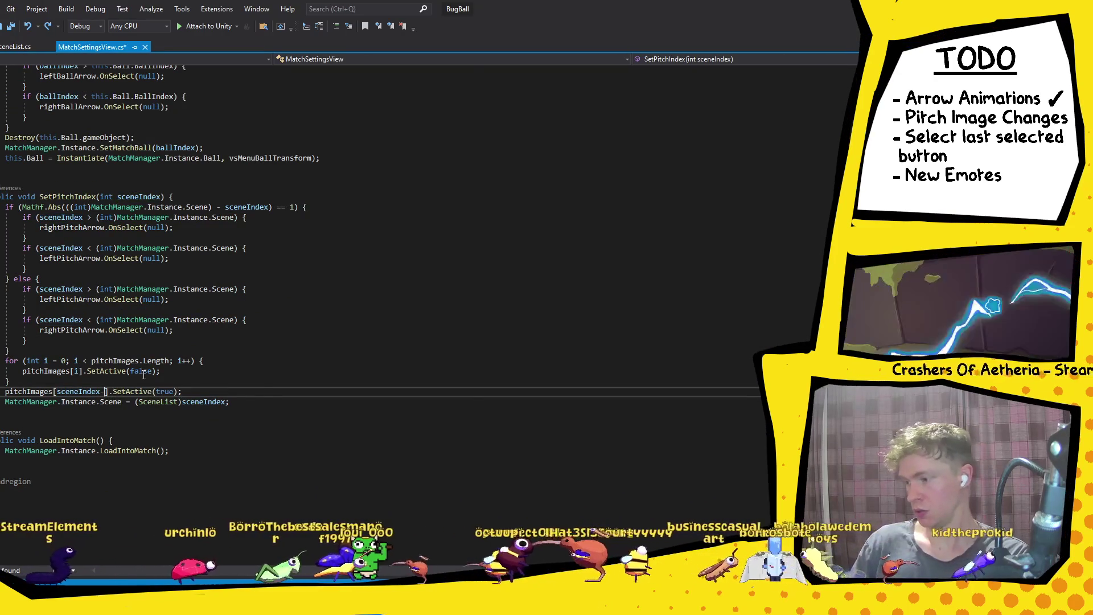
{"action": "type", "text": "2"}
{"action": "key", "text": "alt+Tab"}
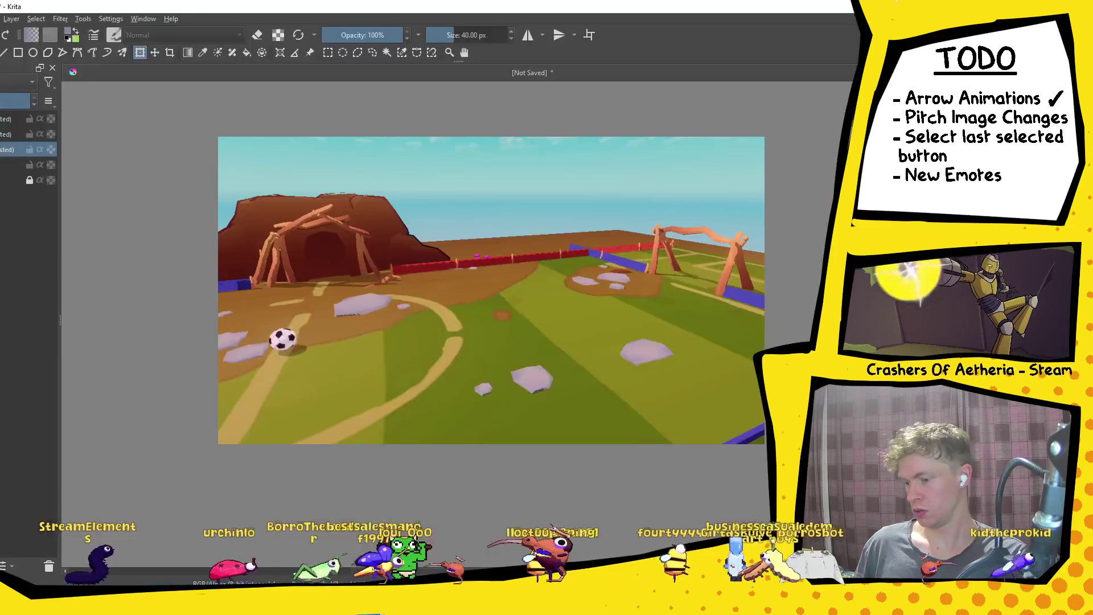
{"action": "key", "text": "alt+Tab"}
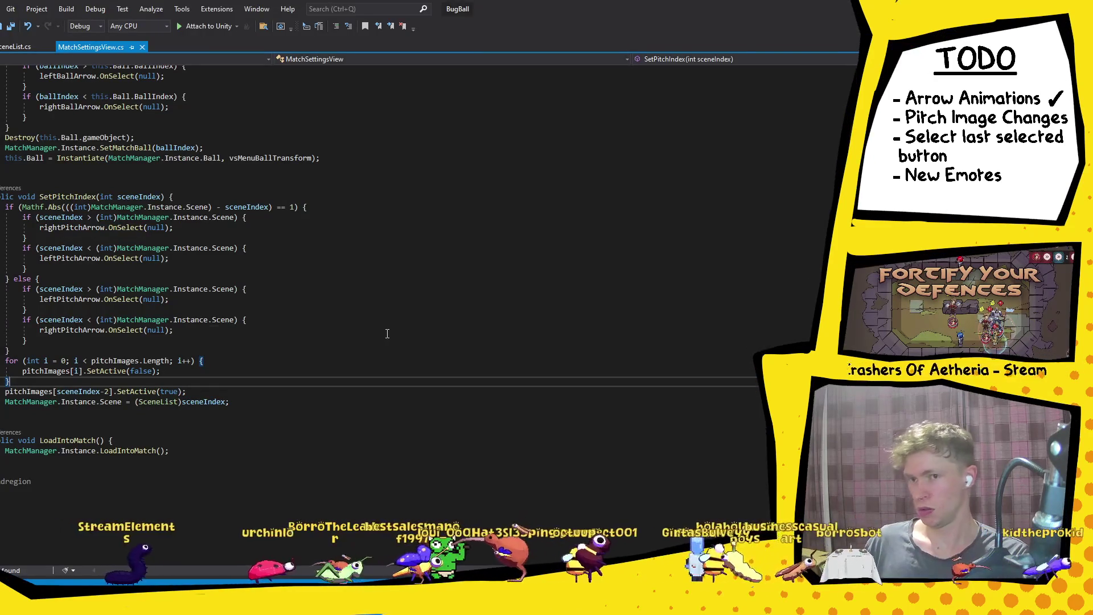
{"action": "left_click", "coordinate": [387, 333]}
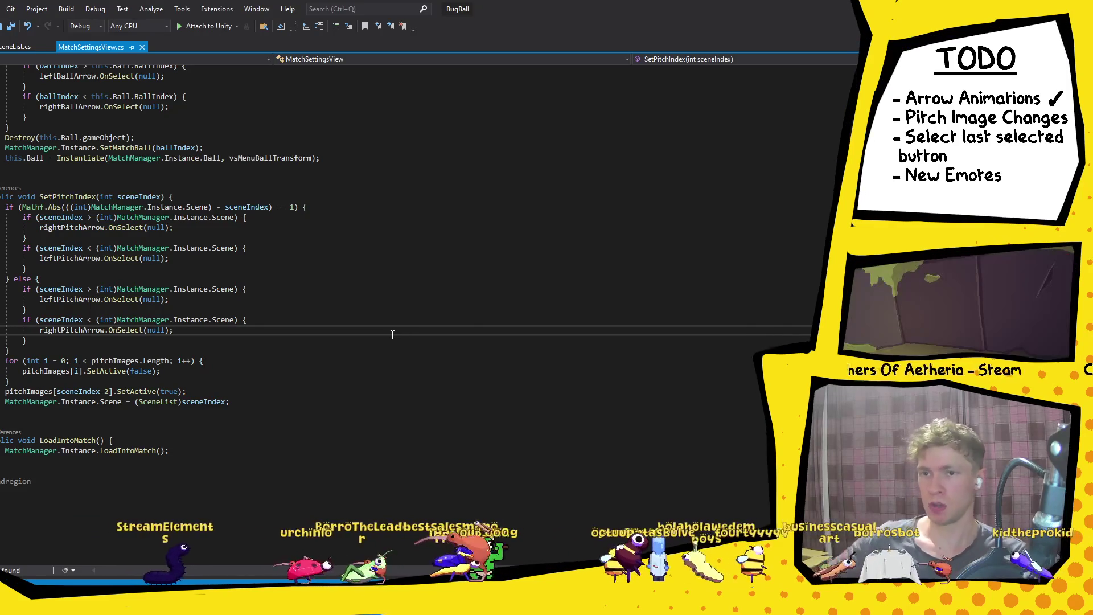
{"action": "mouse_move", "coordinate": [341, 604]}
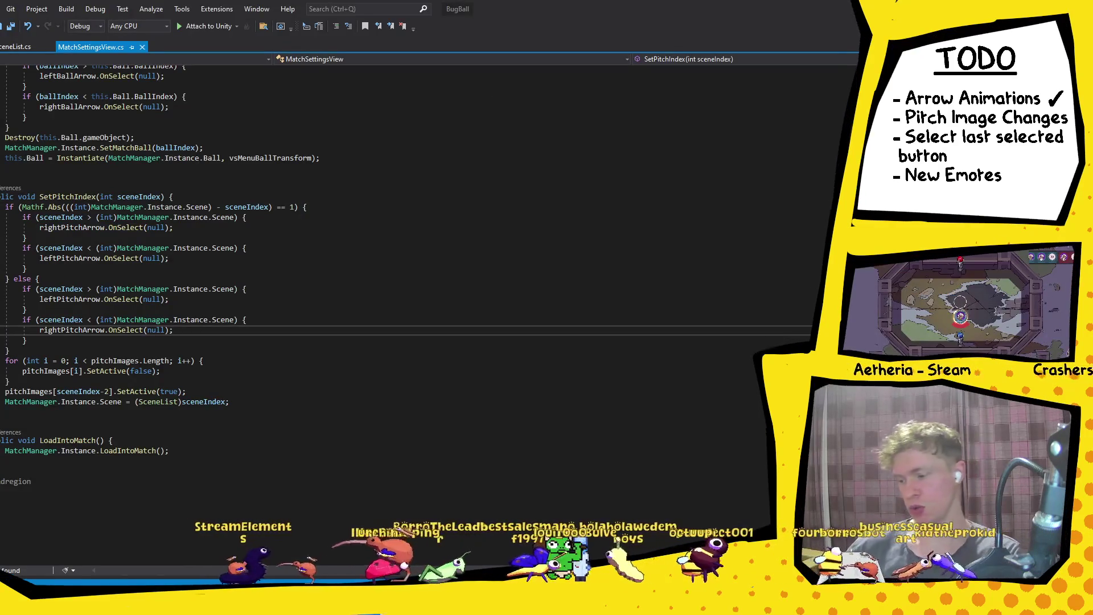
{"action": "left_click", "coordinate": [340, 609]}
{"action": "mouse_move", "coordinate": [313, 609]}
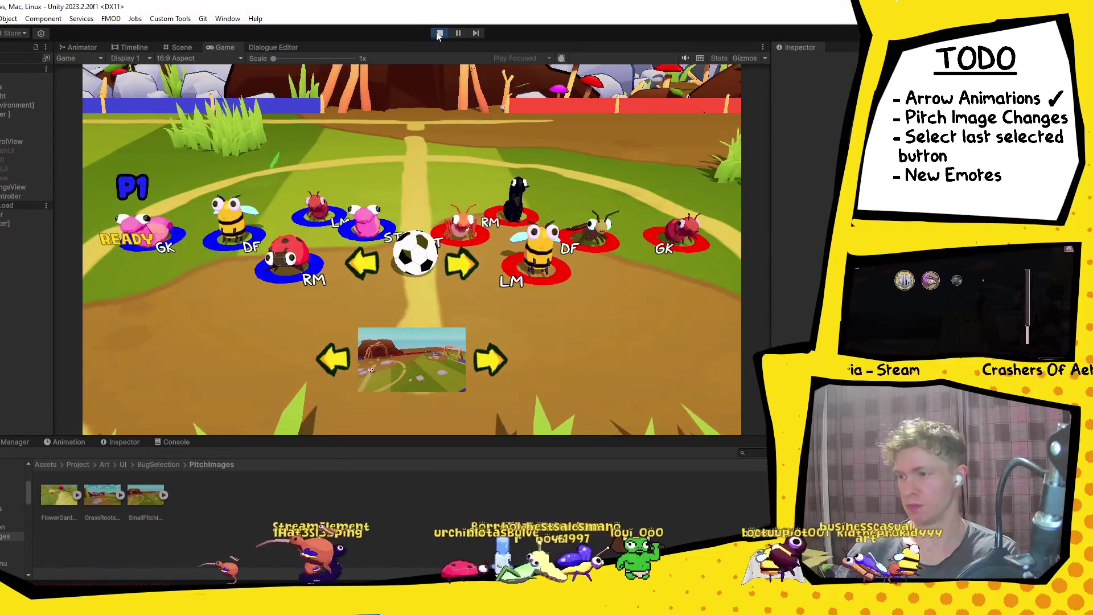
Stop and restart Play mode so the sceneIndex-2 change is recompiled.
{"action": "left_click", "coordinate": [438, 34]}
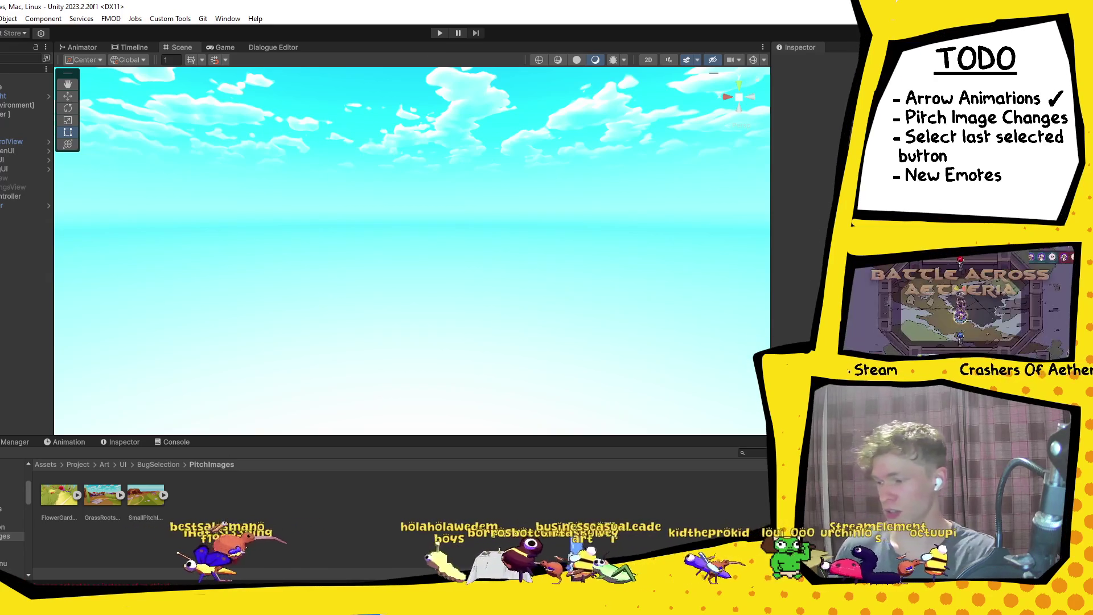
{"action": "left_click", "coordinate": [442, 33]}
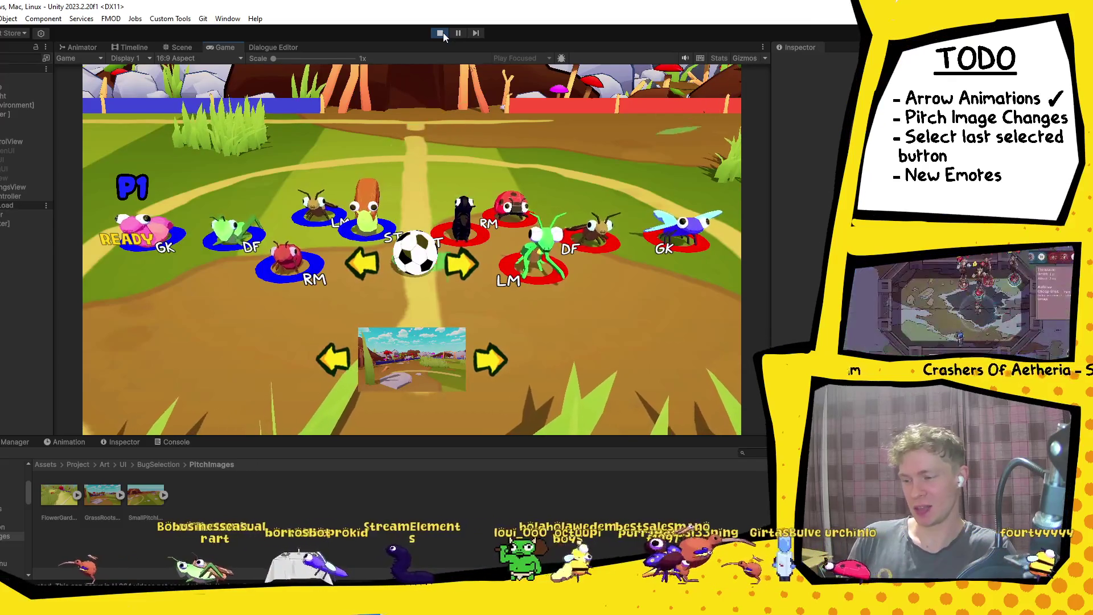
Confirm the pitch, start the match, and dribble the P1 snail left with the ball.
{"action": "key", "text": "Return"}
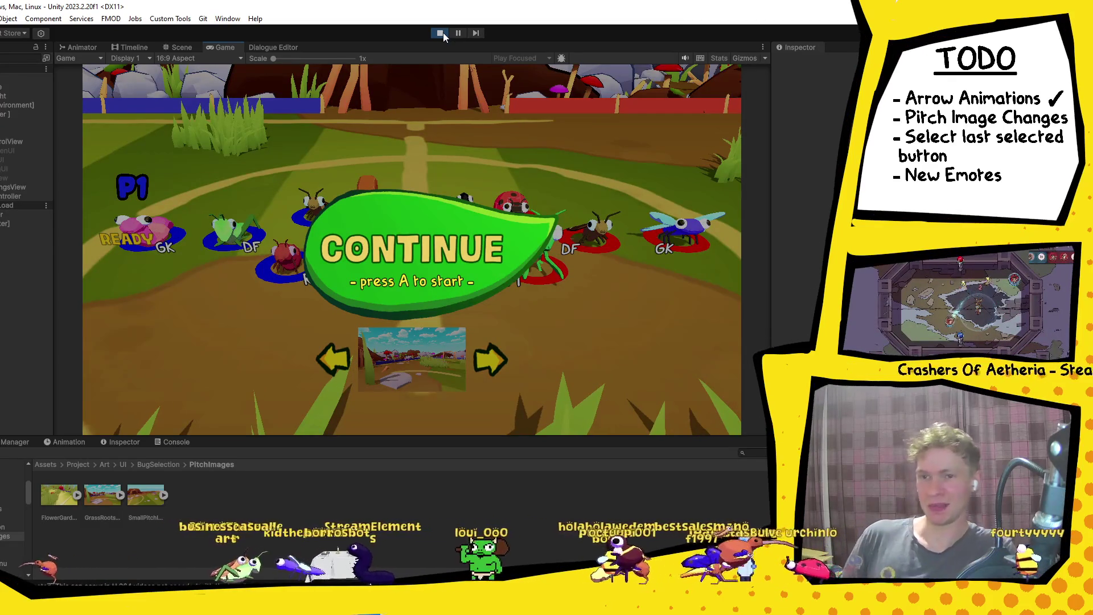
{"action": "key", "text": "Return"}
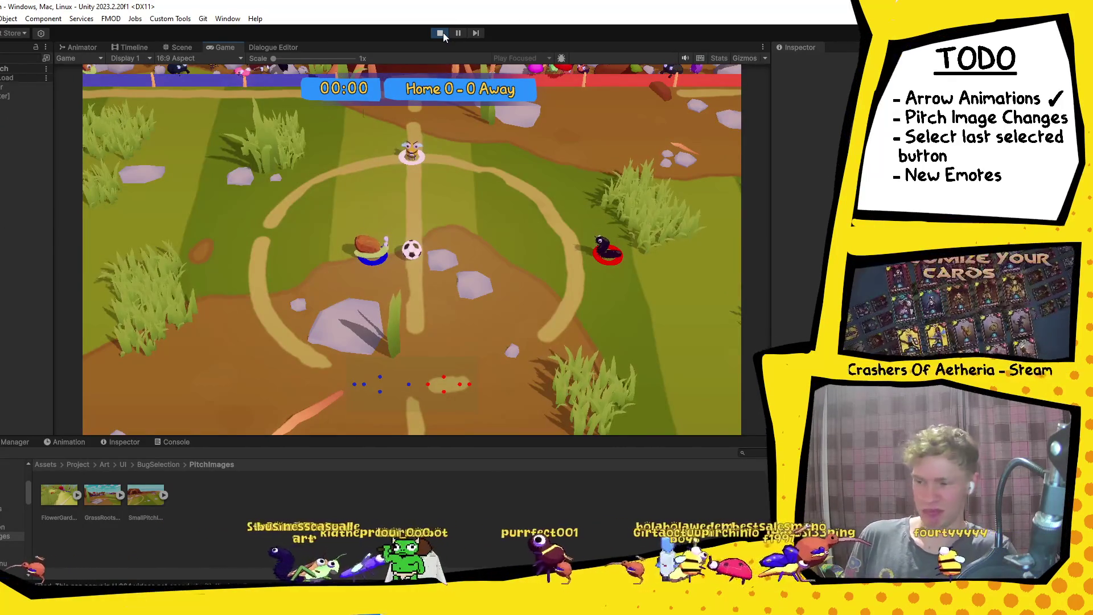
{"action": "key", "text": "d"}
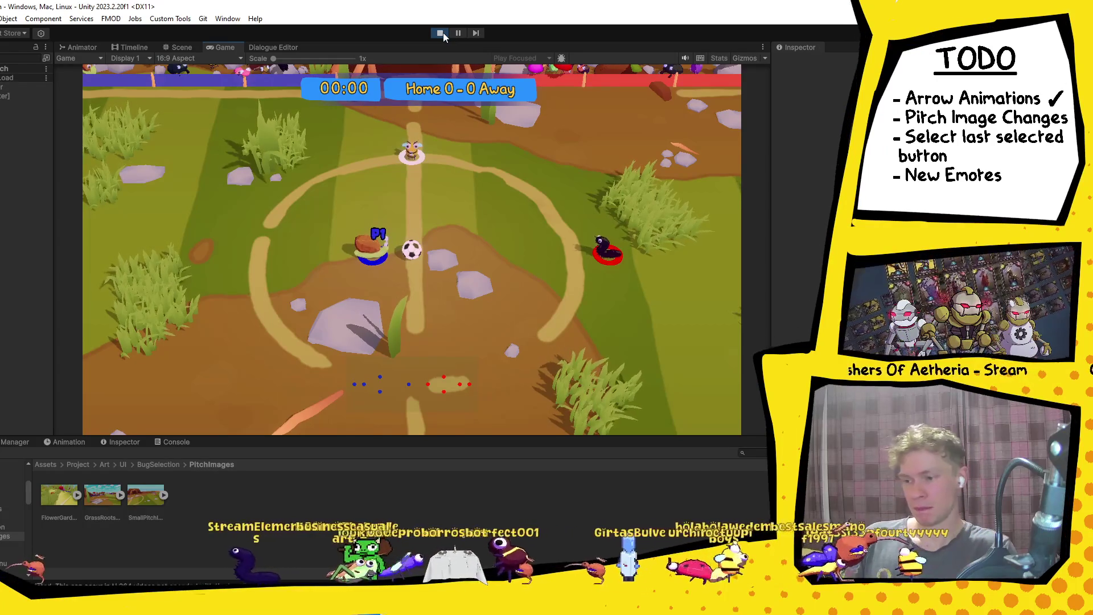
{"action": "key", "text": "a"}
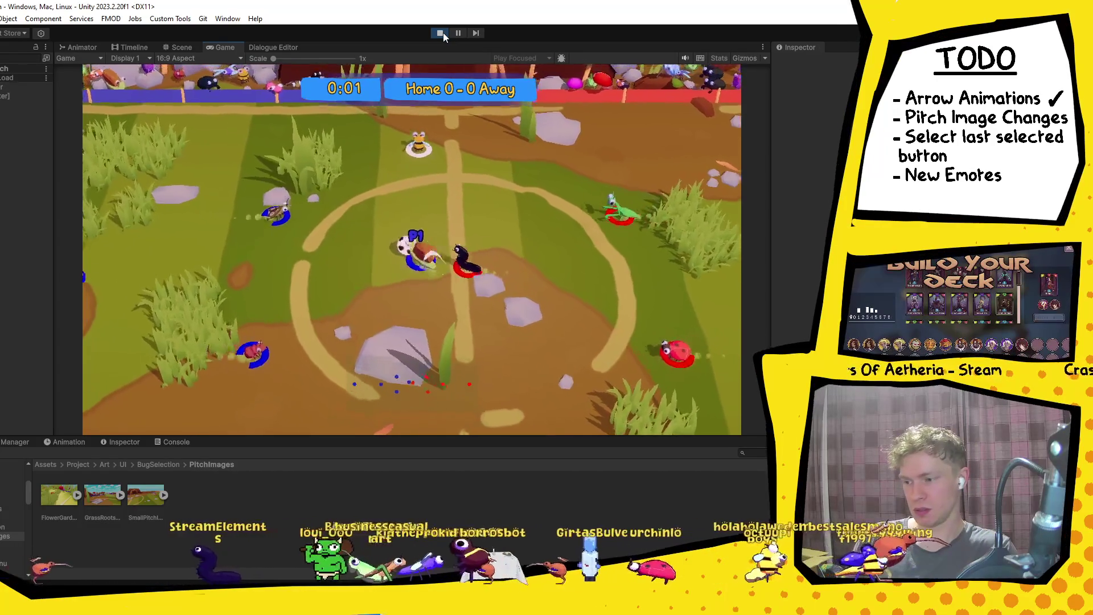
{"action": "key", "text": "a"}
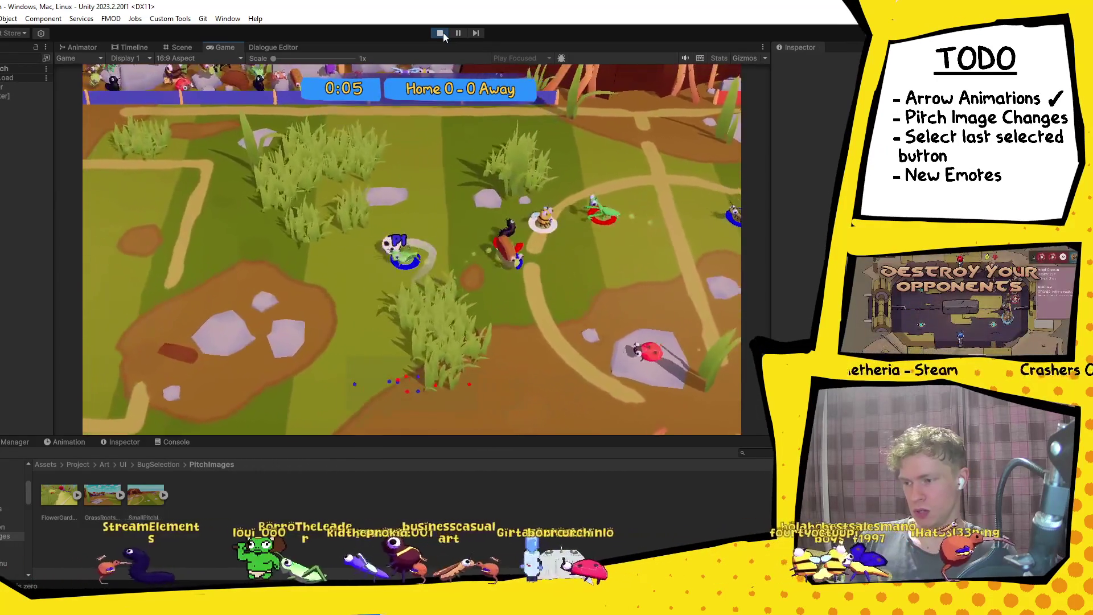
{"action": "key", "text": "a"}
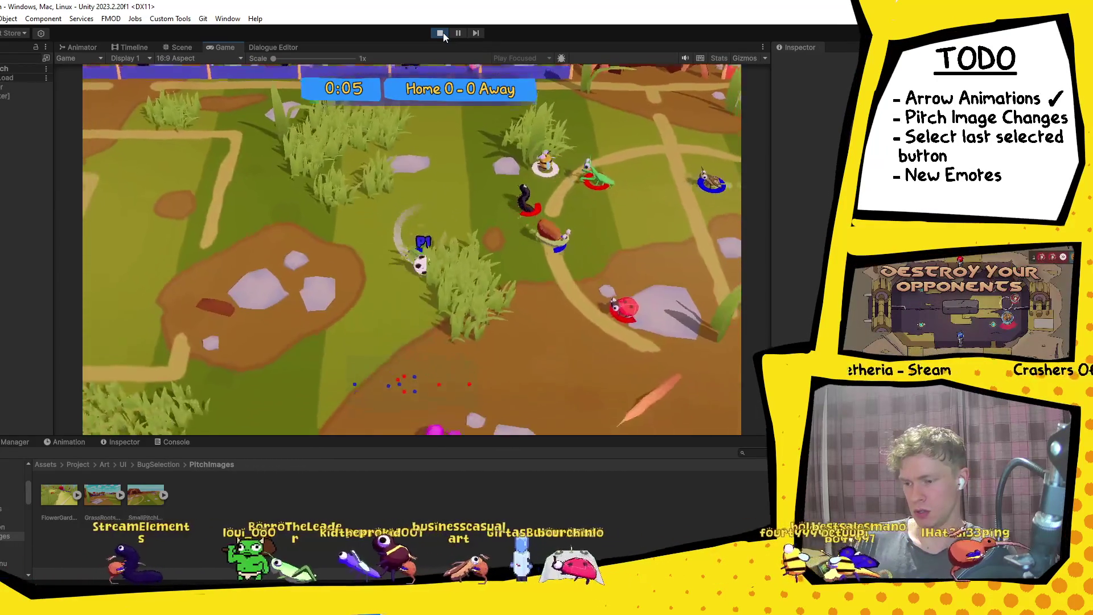
Kick the ball across, carry it up the pitch, then pause and return to Scene view.
{"action": "key", "text": "space"}
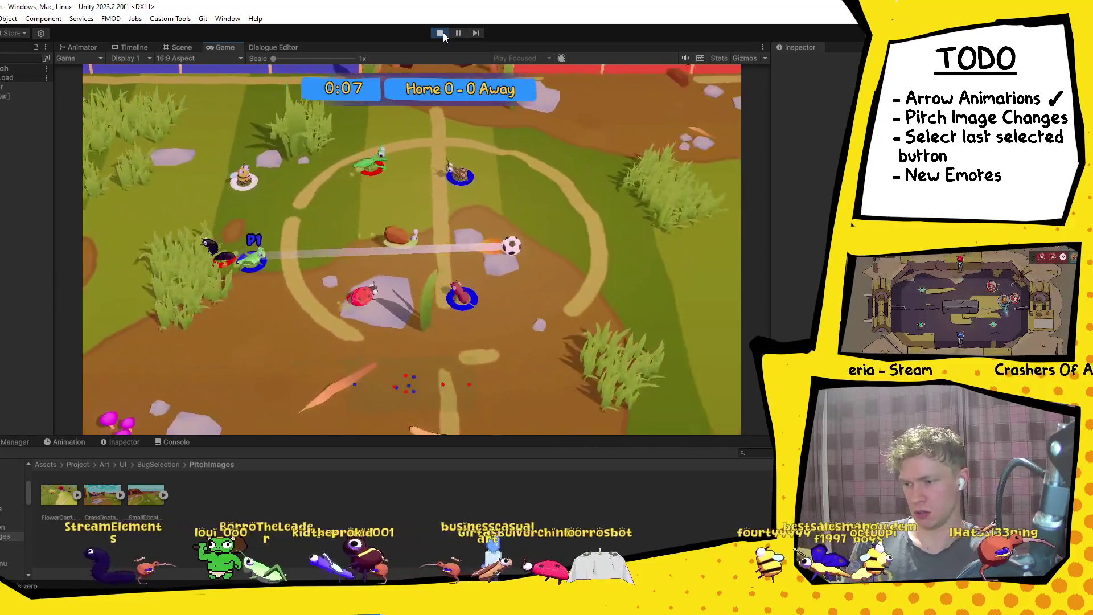
{"action": "key", "text": "d"}
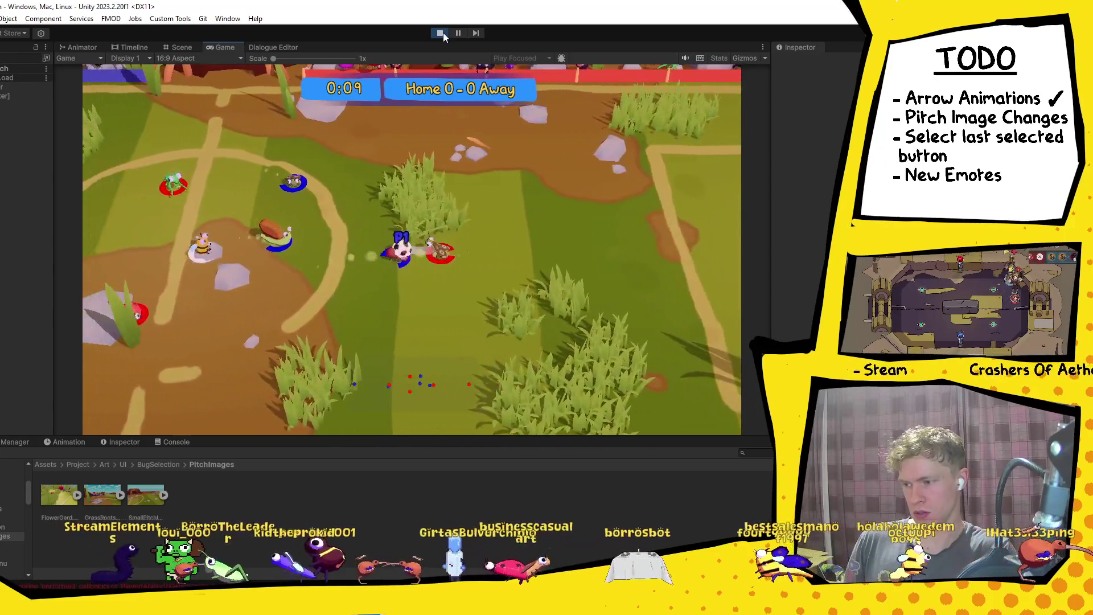
{"action": "key", "text": "s"}
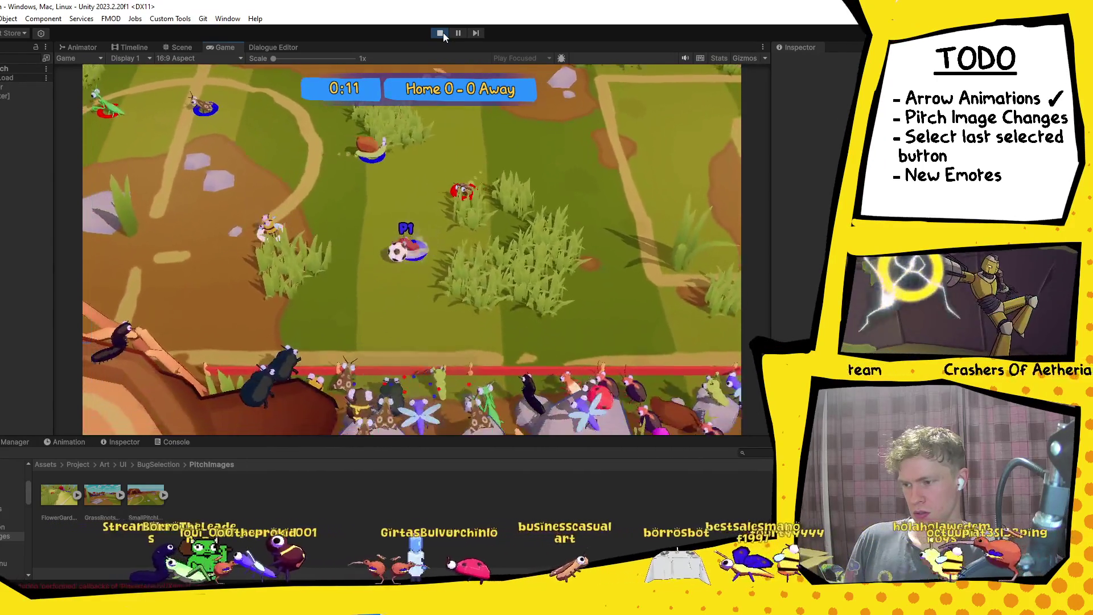
{"action": "key", "text": "w"}
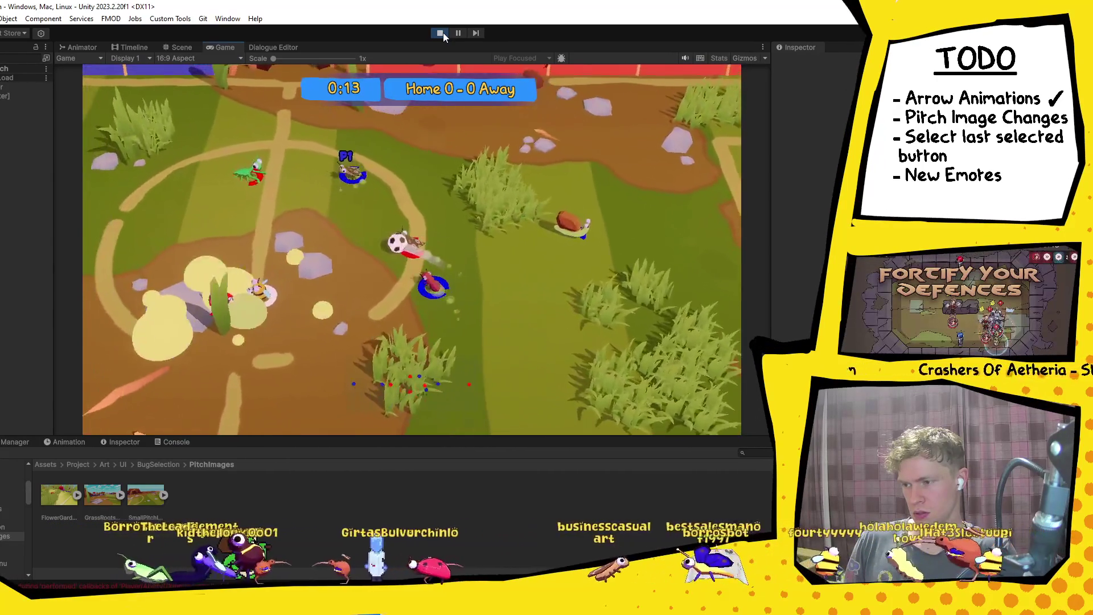
{"action": "key", "text": "d"}
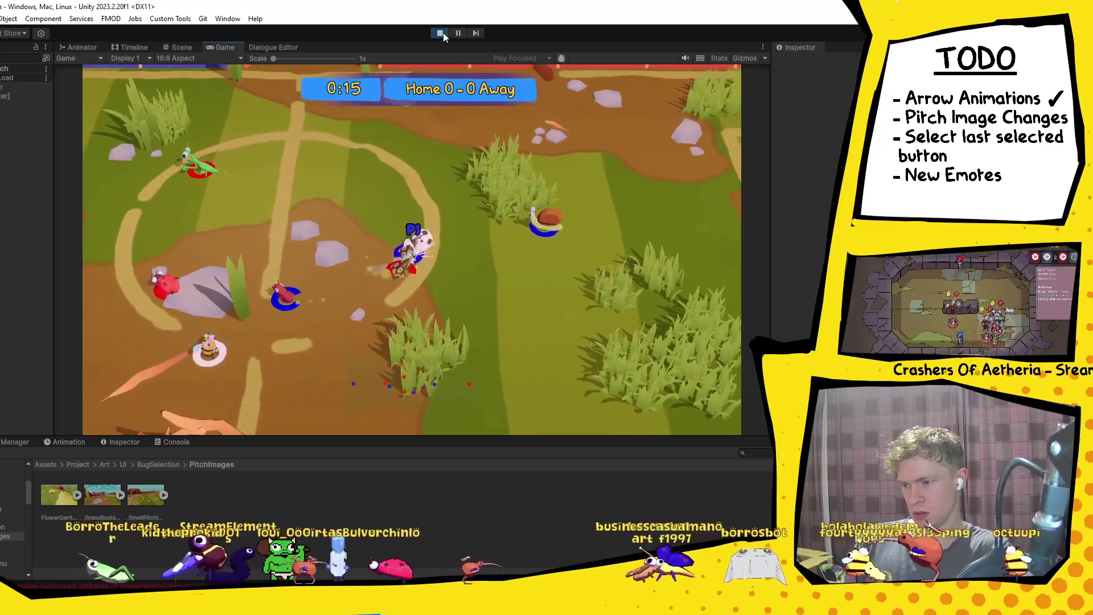
{"action": "key", "text": "w"}
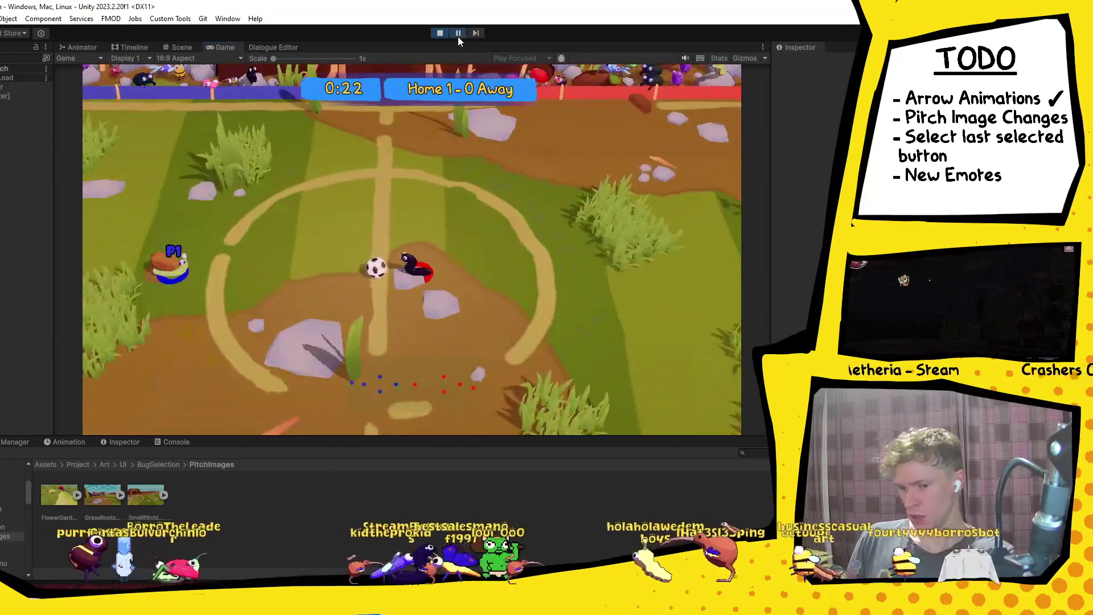
{"action": "left_click", "coordinate": [458, 33]}
{"action": "left_click", "coordinate": [181, 47]}
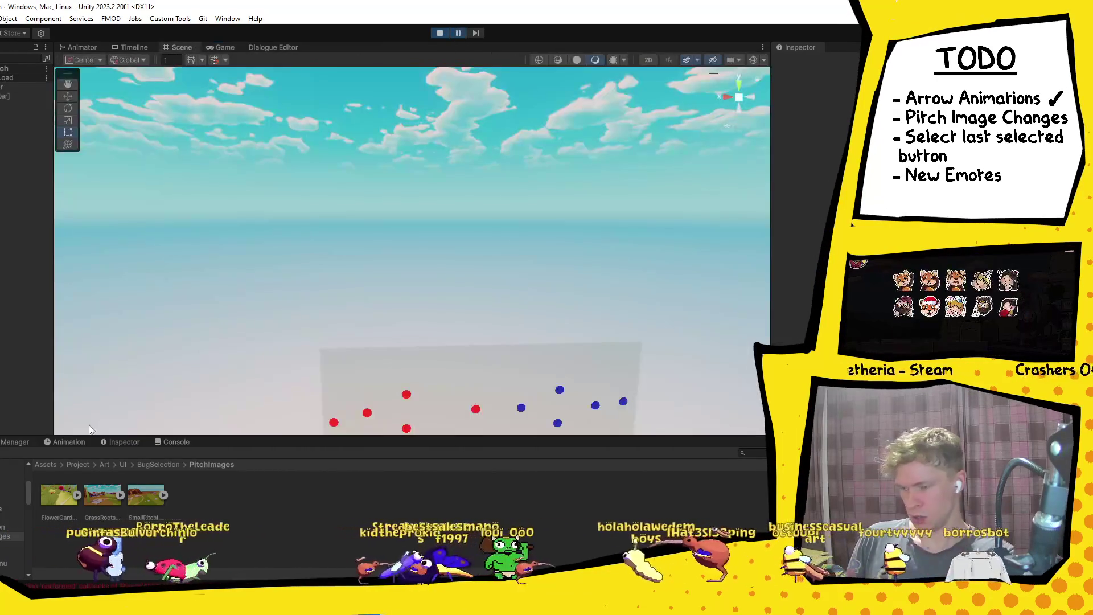
Follow the console error to AntArmy.cs's Instantiate rotation argument, then switch away to Discord.
{"action": "left_click", "coordinate": [183, 444]}
{"action": "double_click", "coordinate": [139, 510]}
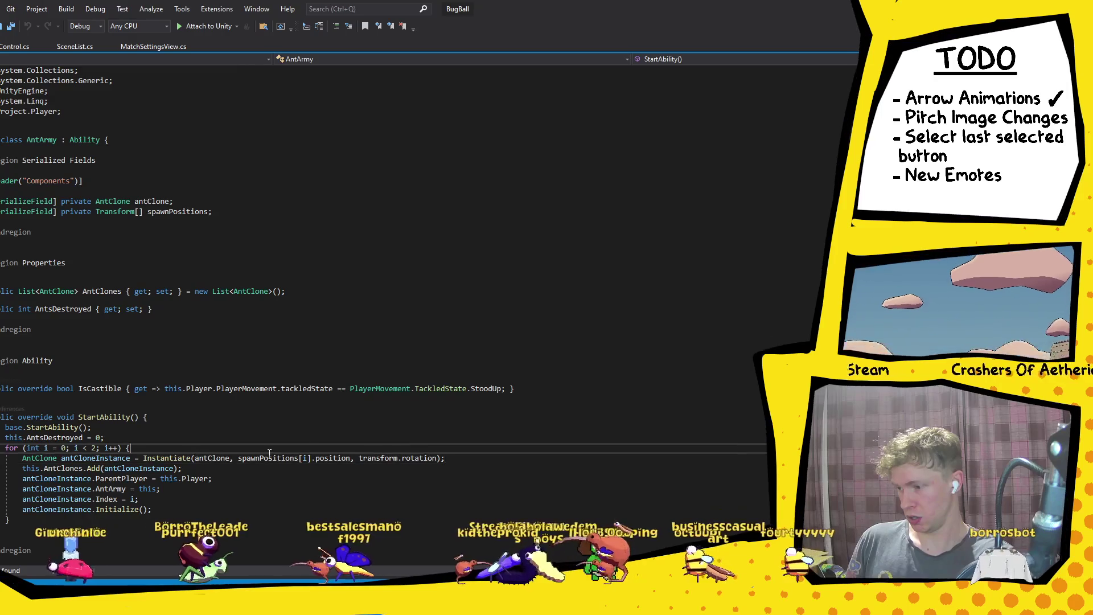
{"action": "key", "text": "ctrl+Left"}
{"action": "key", "text": "ctrl+Left"}
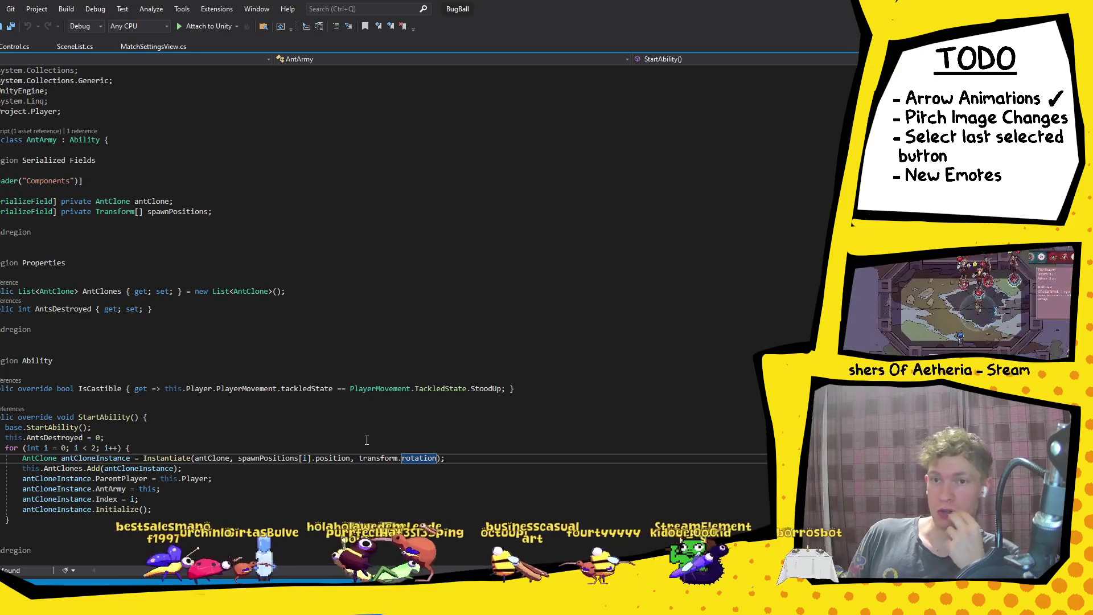
{"action": "key", "text": "alt+Tab"}
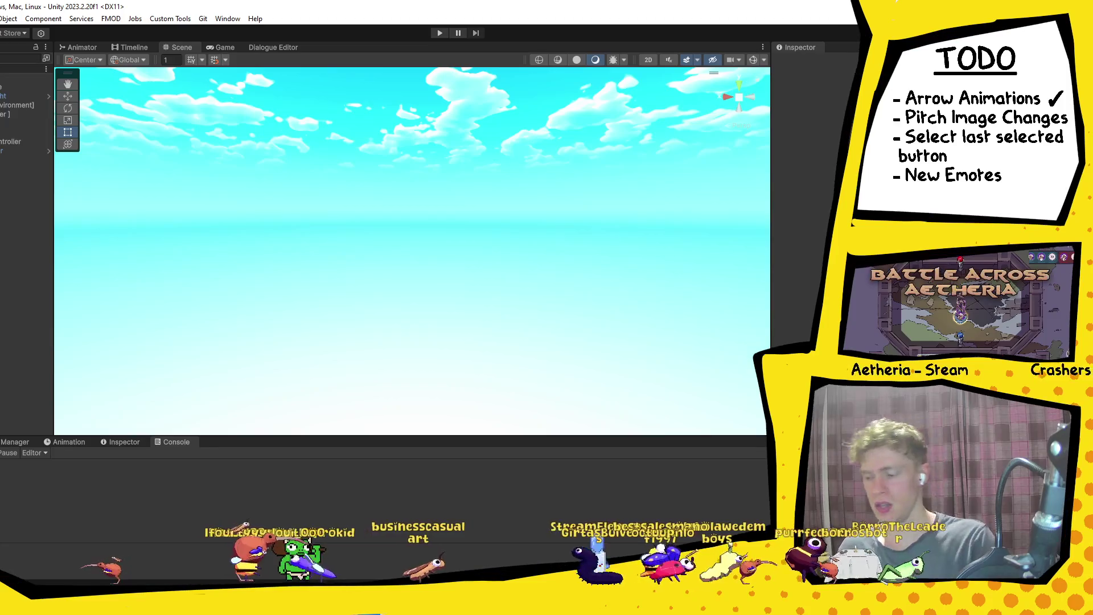
{"action": "key", "text": "alt+Tab"}
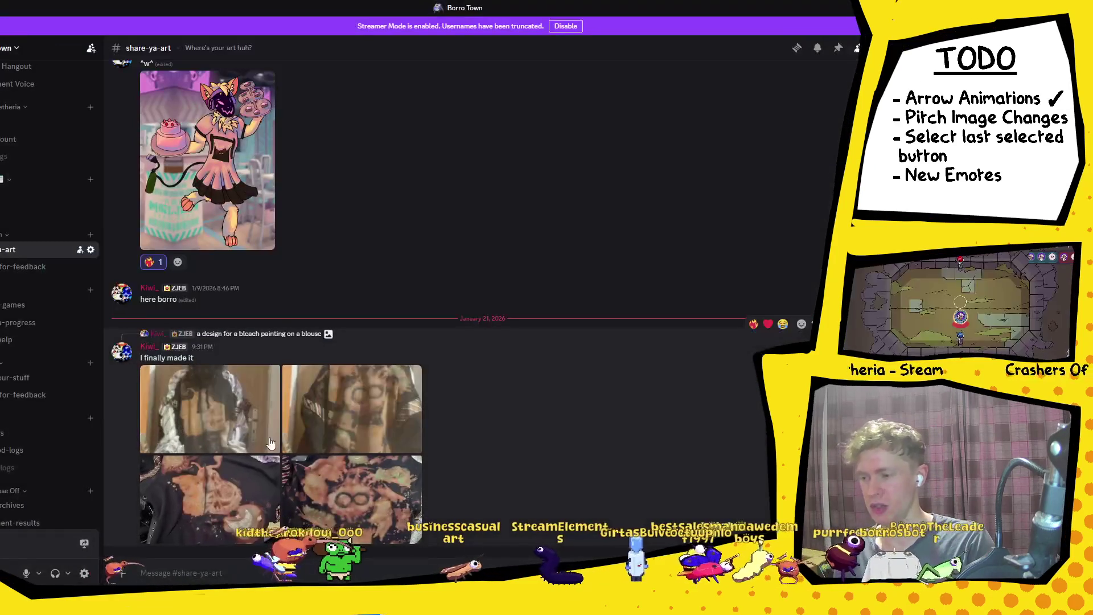
Scroll through the Fish, LadyFish, GentelFish and JumpJumpJump drawings in the DM, then return to Unity.
{"action": "scroll", "coordinate": [17, 281], "scroll_direction": "up", "scroll_amount": 10}
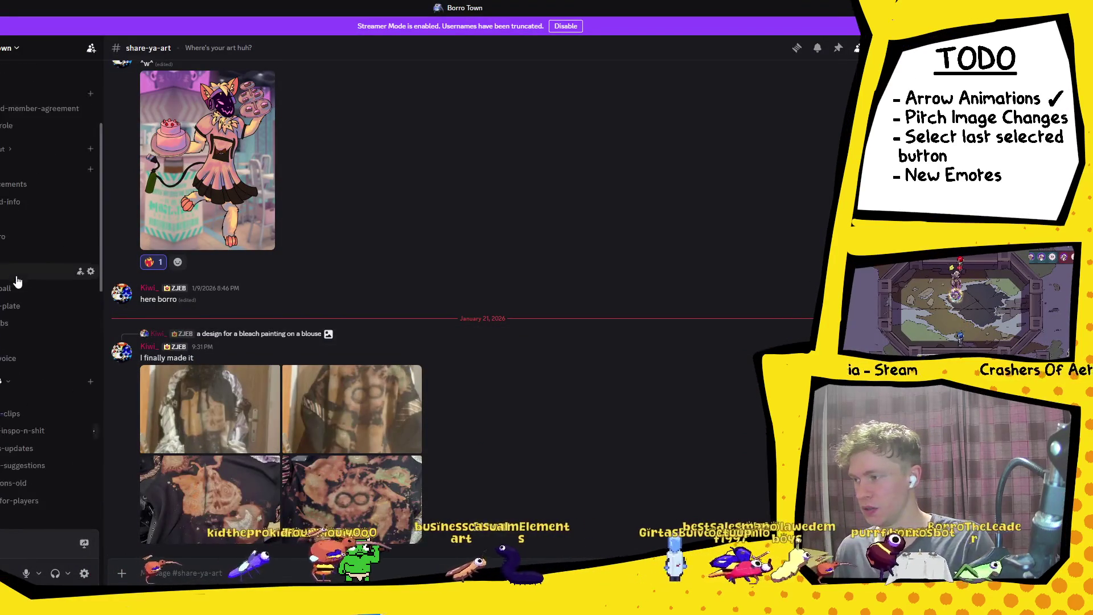
{"action": "left_click", "coordinate": [1, 80]}
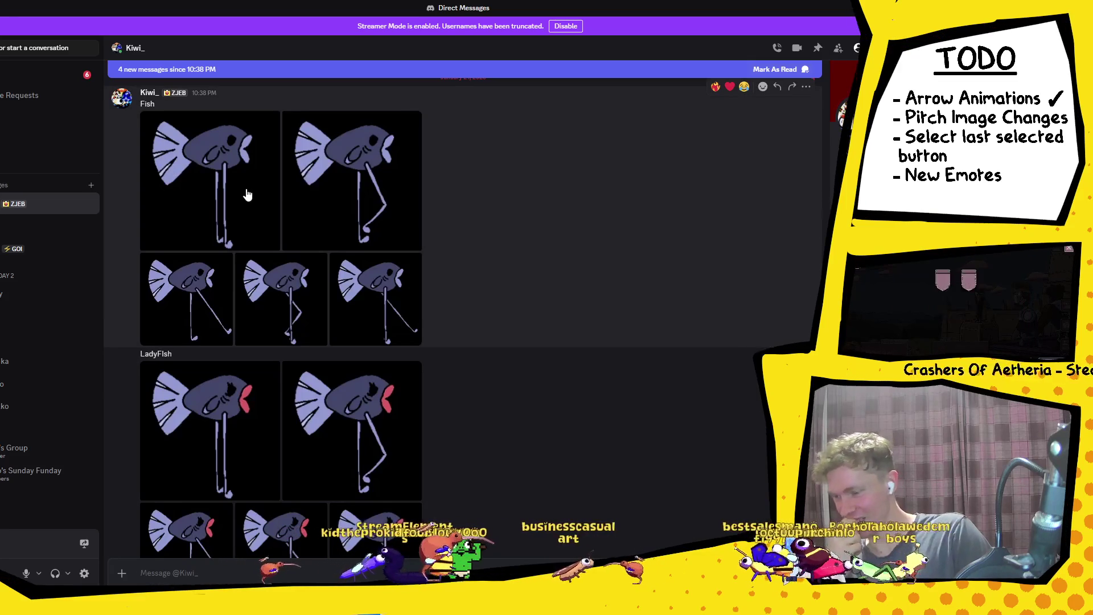
{"action": "scroll", "coordinate": [246, 192], "scroll_direction": "down", "scroll_amount": 5}
{"action": "scroll", "coordinate": [271, 290], "scroll_direction": "up", "scroll_amount": 6}
{"action": "scroll", "coordinate": [251, 273], "scroll_direction": "down", "scroll_amount": 10}
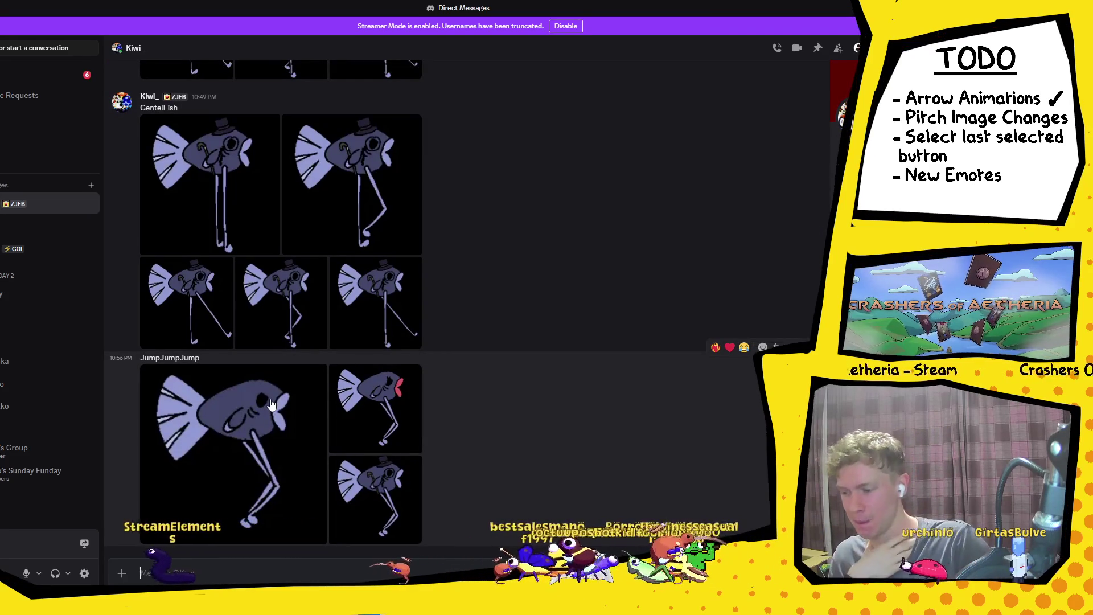
{"action": "scroll", "coordinate": [271, 404], "scroll_direction": "up", "scroll_amount": 10}
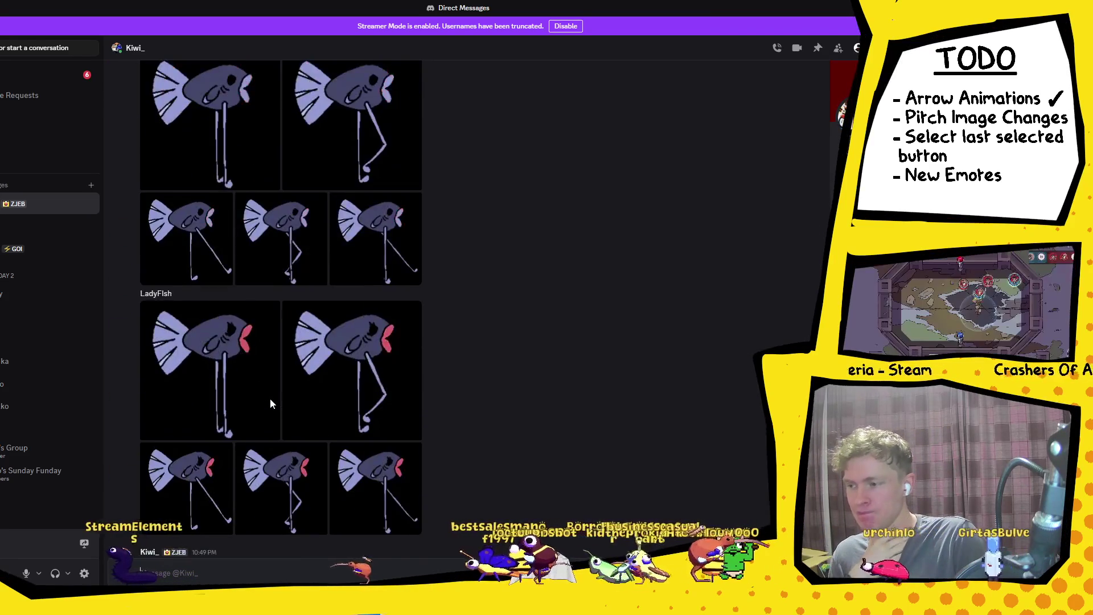
{"action": "scroll", "coordinate": [284, 393], "scroll_direction": "down", "scroll_amount": 10}
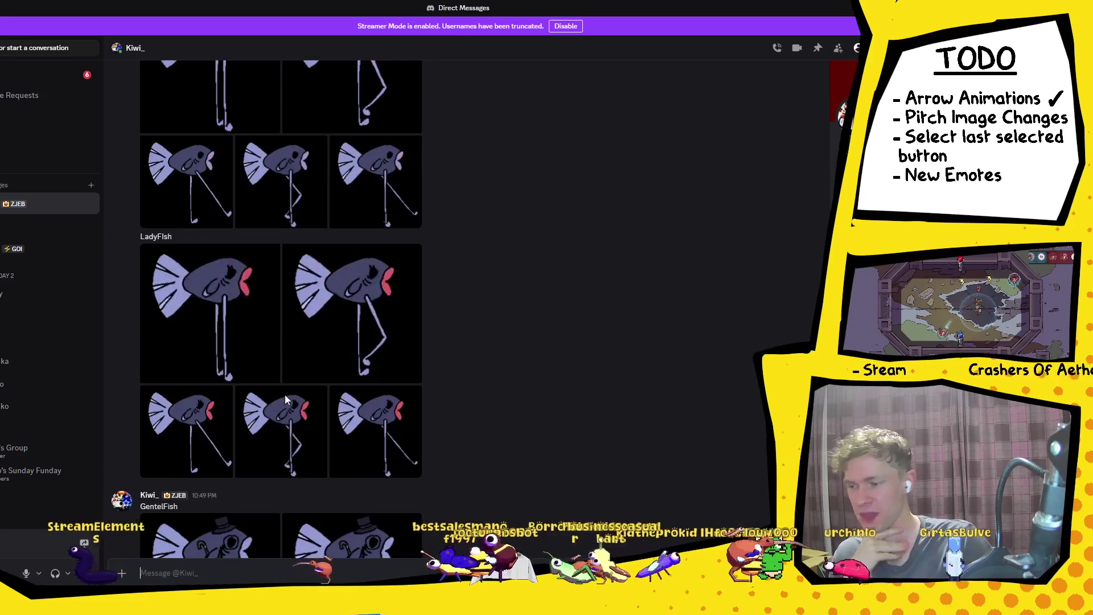
{"action": "scroll", "coordinate": [285, 394], "scroll_direction": "down", "scroll_amount": 2}
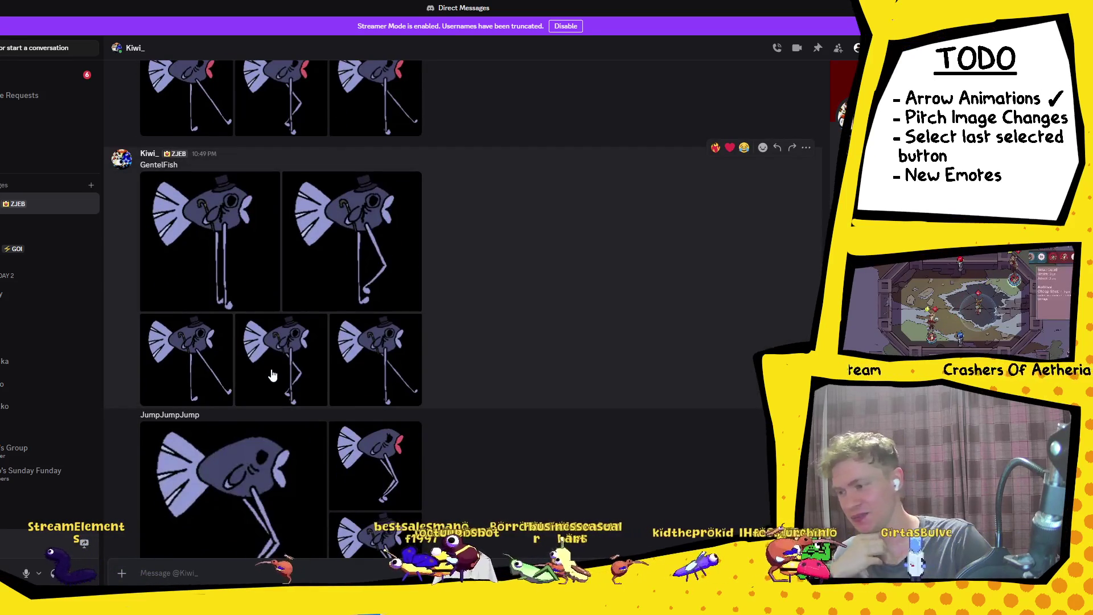
{"action": "scroll", "coordinate": [272, 374], "scroll_direction": "up", "scroll_amount": 10}
{"action": "scroll", "coordinate": [271, 370], "scroll_direction": "down", "scroll_amount": 8}
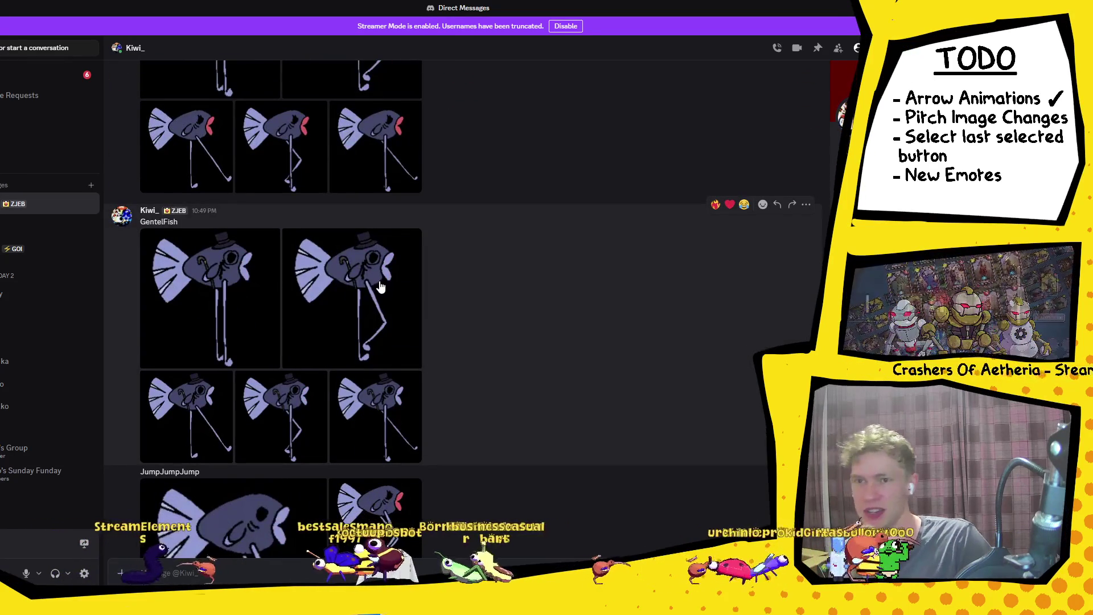
{"action": "scroll", "coordinate": [380, 283], "scroll_direction": "down", "scroll_amount": 2}
{"action": "scroll", "coordinate": [379, 279], "scroll_direction": "up", "scroll_amount": 5}
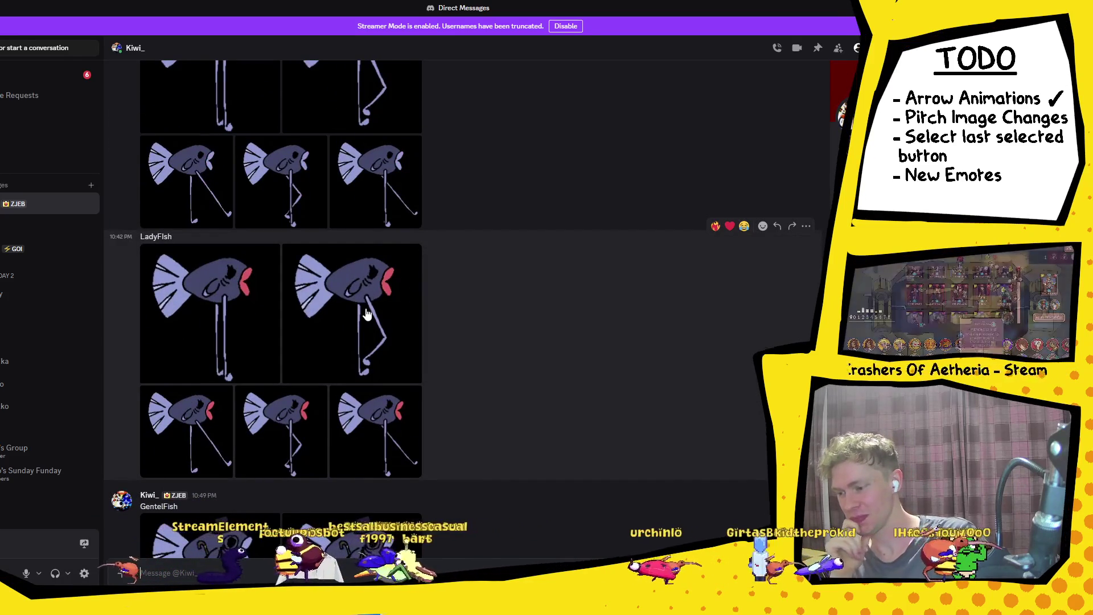
{"action": "scroll", "coordinate": [366, 315], "scroll_direction": "up", "scroll_amount": 5}
{"action": "scroll", "coordinate": [367, 314], "scroll_direction": "down", "scroll_amount": 10}
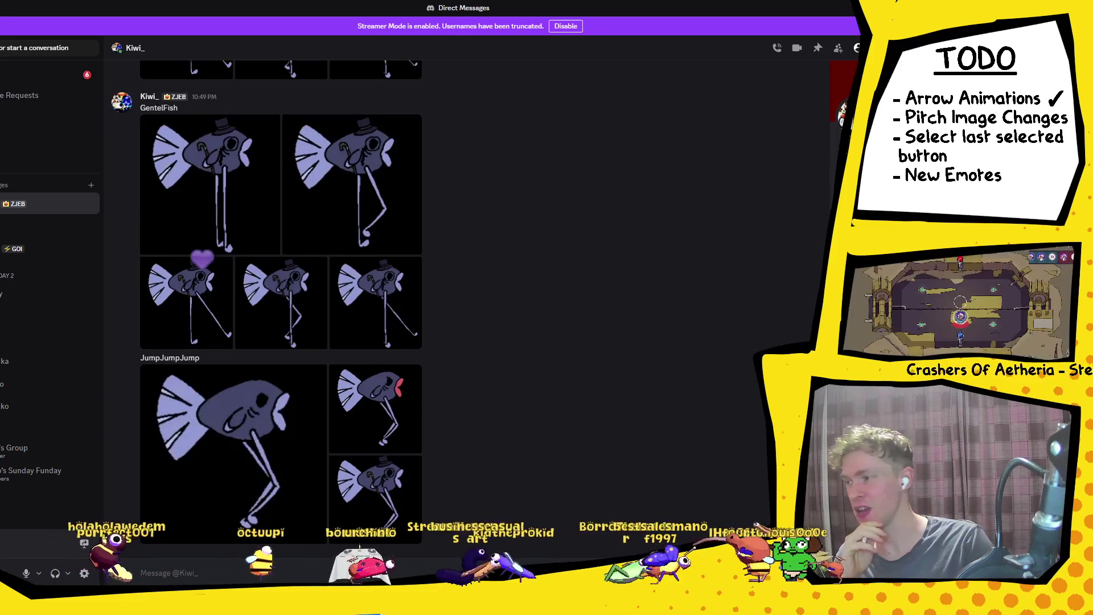
{"action": "key", "text": "ctrl+alt+Down"}
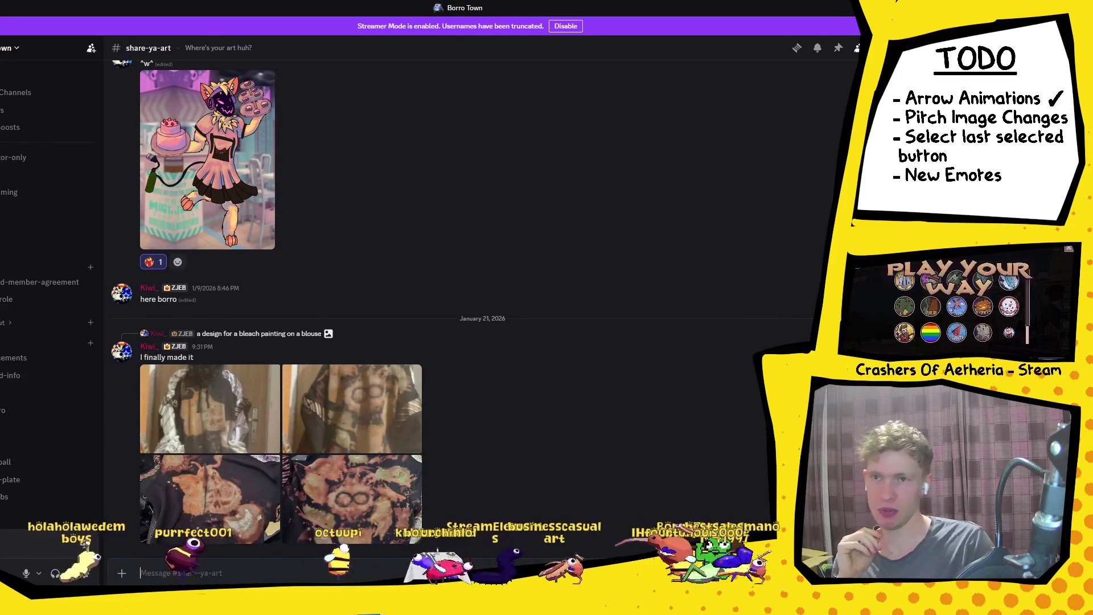
{"action": "key", "text": "alt+Tab"}
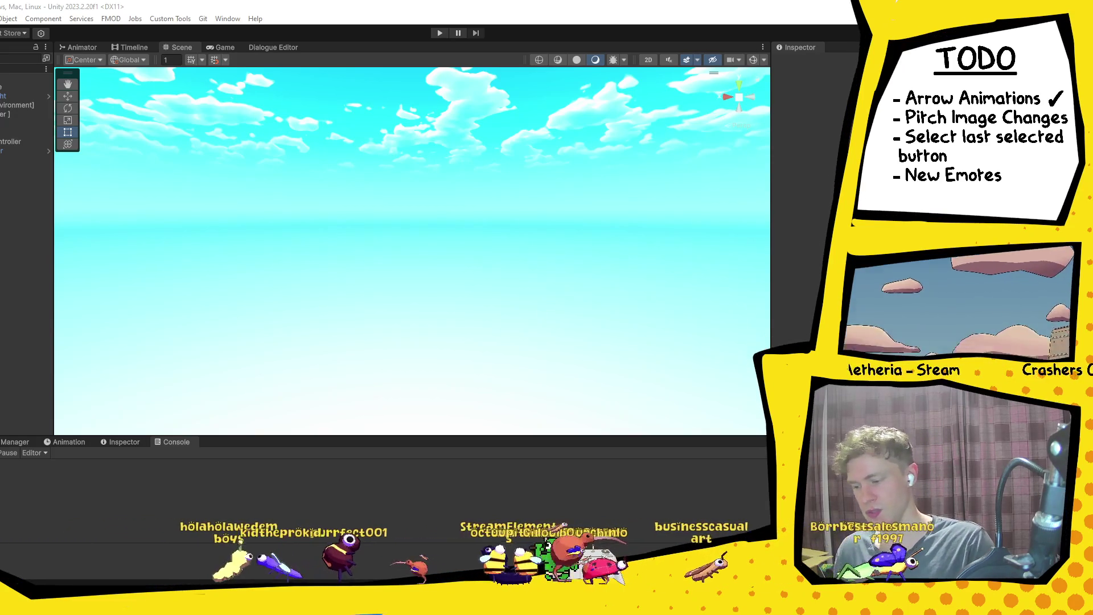
Switch from the Unity editor to the AntArmy script in Visual Studio.
{"action": "key", "text": "alt+Tab"}
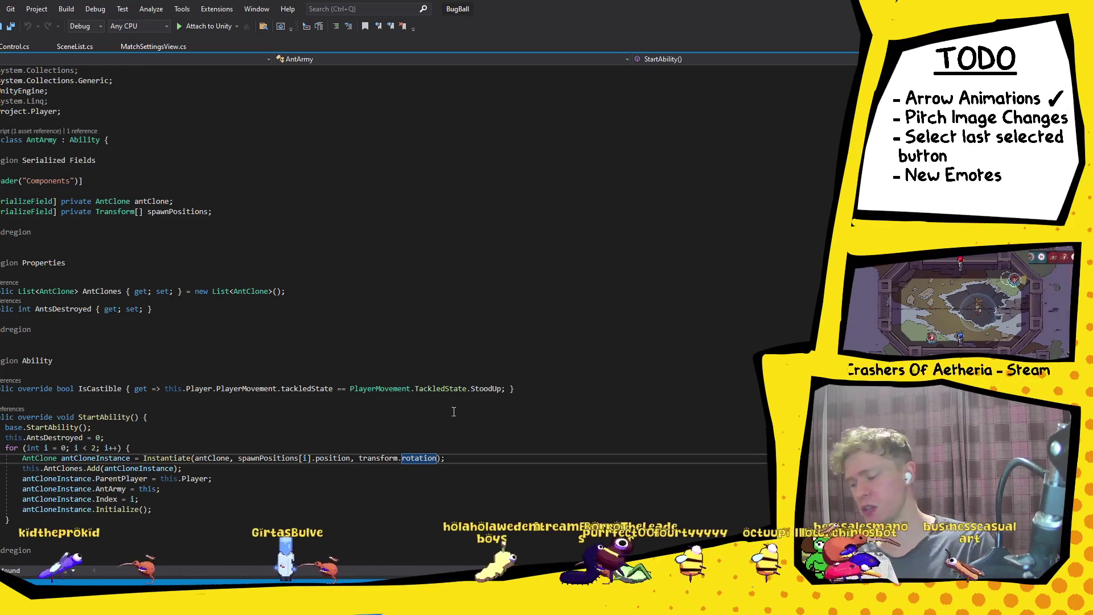
Cycle past Discord and Visual Studio to bring Krita's pitch arena screenshot forward.
{"action": "key", "text": "alt+Tab"}
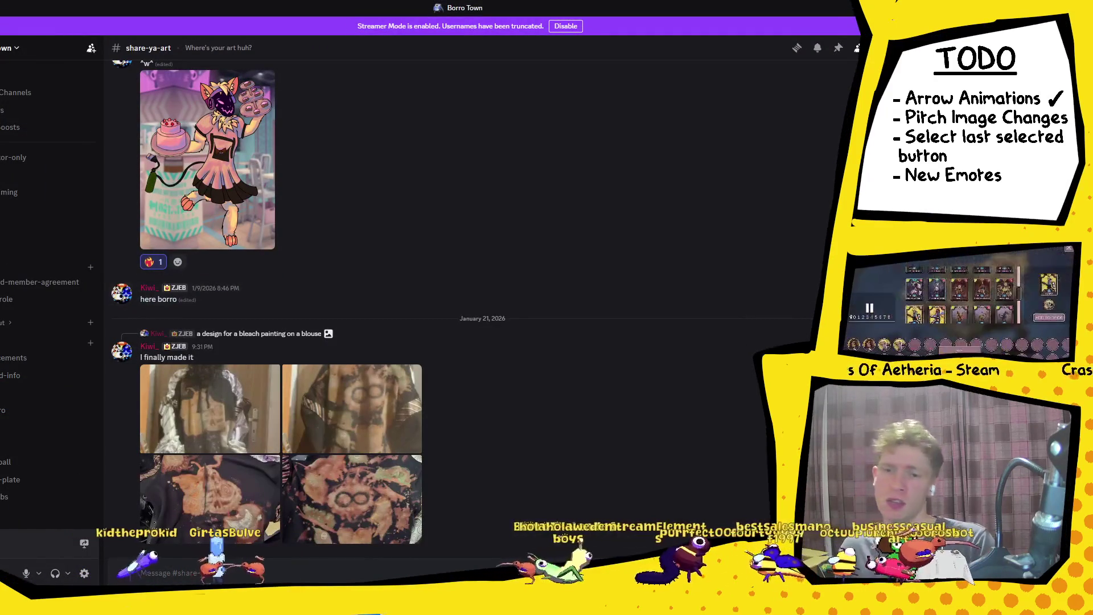
{"action": "key", "text": "alt+Tab"}
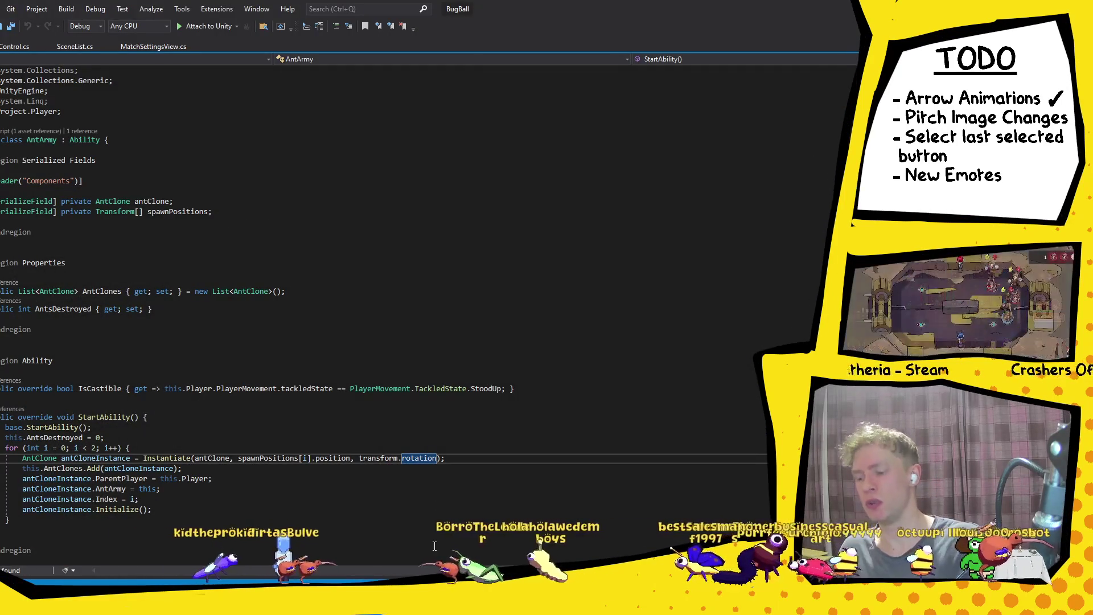
{"action": "key", "text": "alt+Tab"}
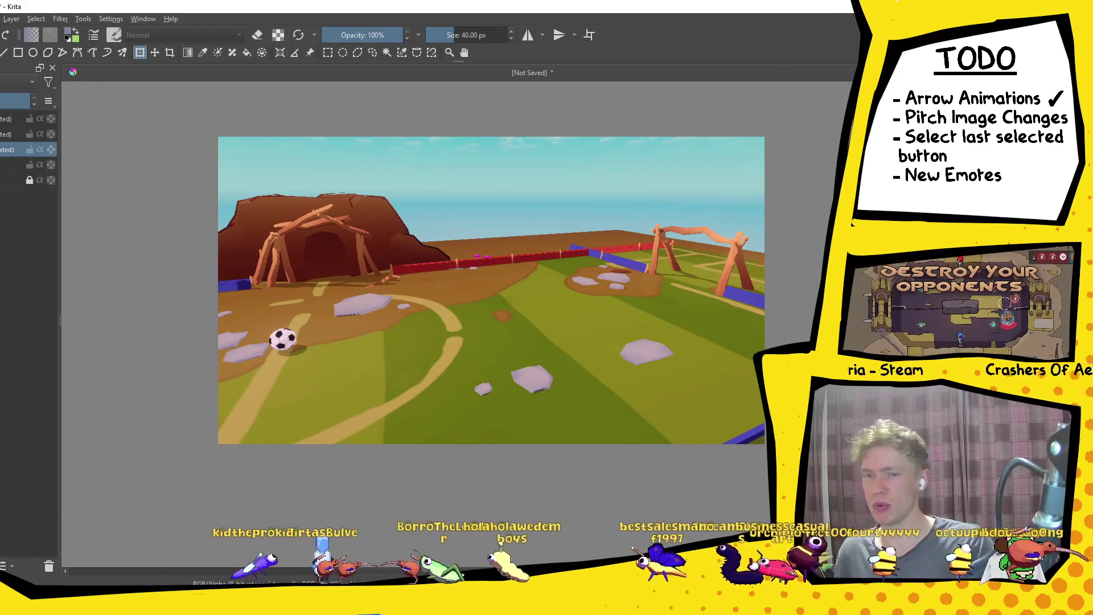
Close the untitled Krita screenshot, choosing No to discard it.
{"action": "key", "text": "ctrl+w"}
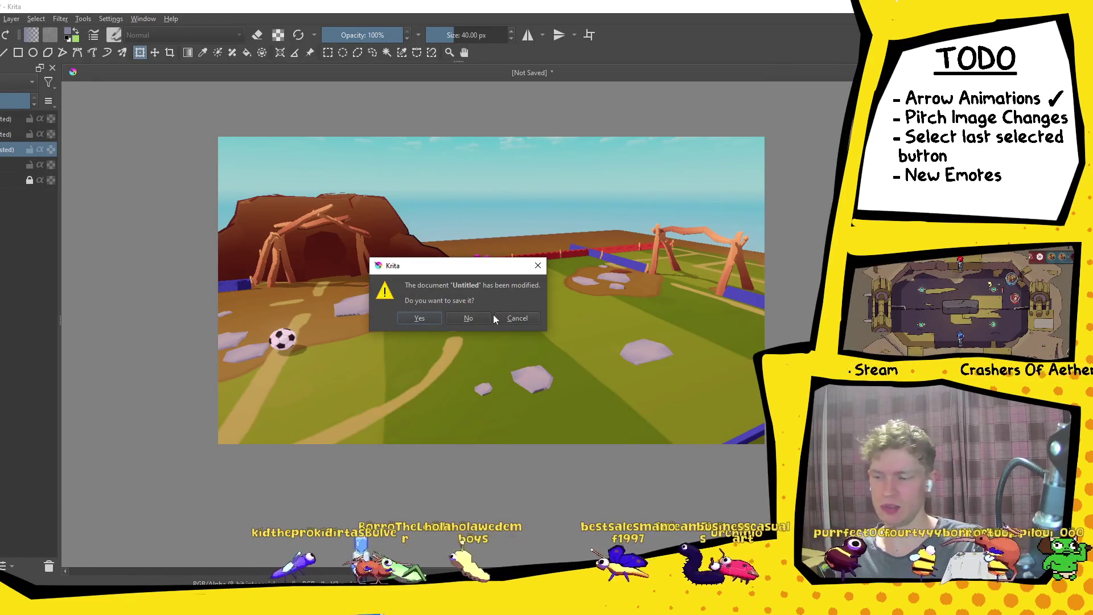
{"action": "left_click", "coordinate": [480, 322]}
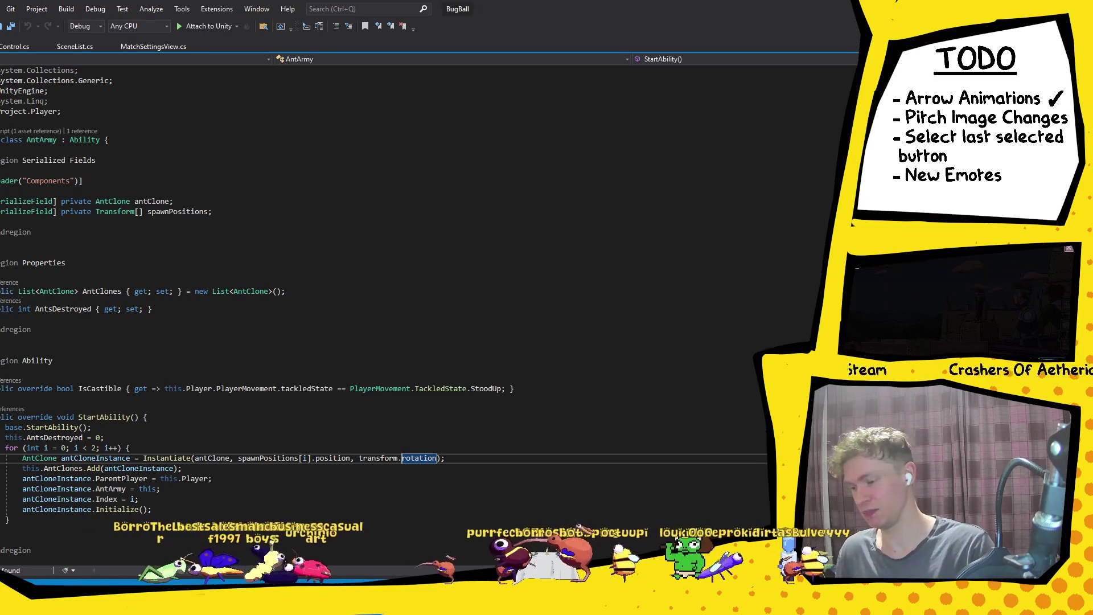
Search Windows for 'beetle' and launch the Beetleball Demo through Steam.
{"action": "right_click", "coordinate": [293, 270]}
{"action": "key", "text": "Escape"}
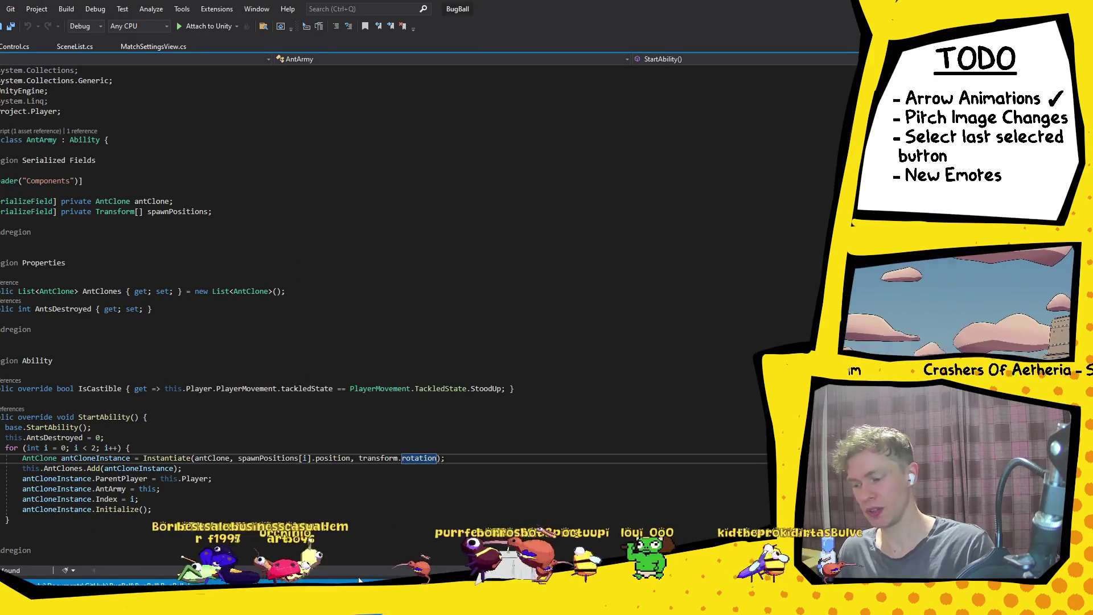
{"action": "key", "text": "alt+Tab"}
{"action": "key", "text": "super"}
{"action": "type", "text": "beetle"}
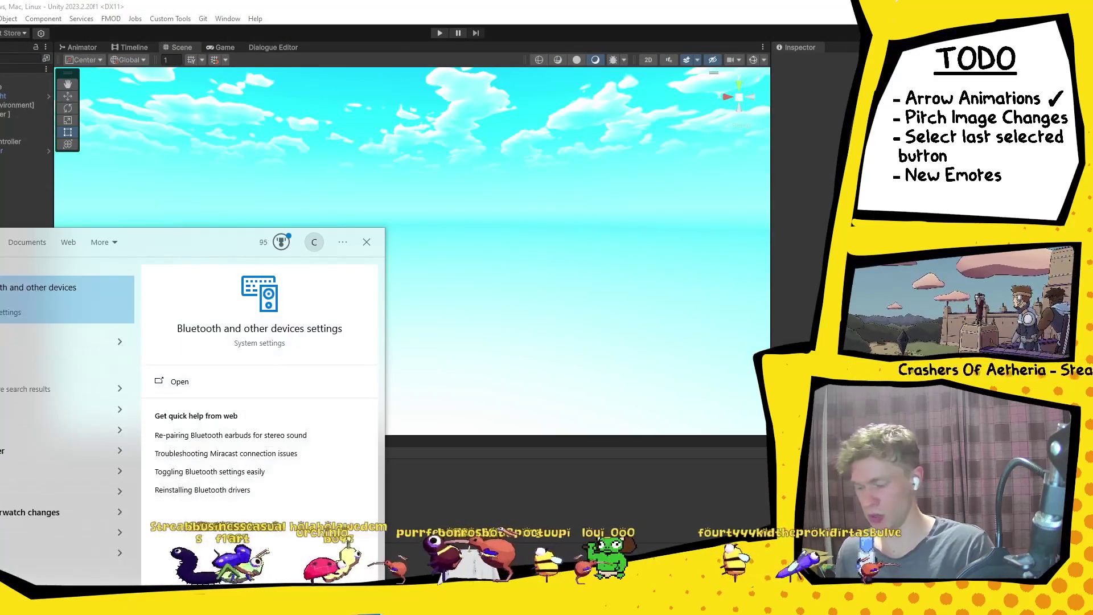
{"action": "left_click", "coordinate": [7, 300]}
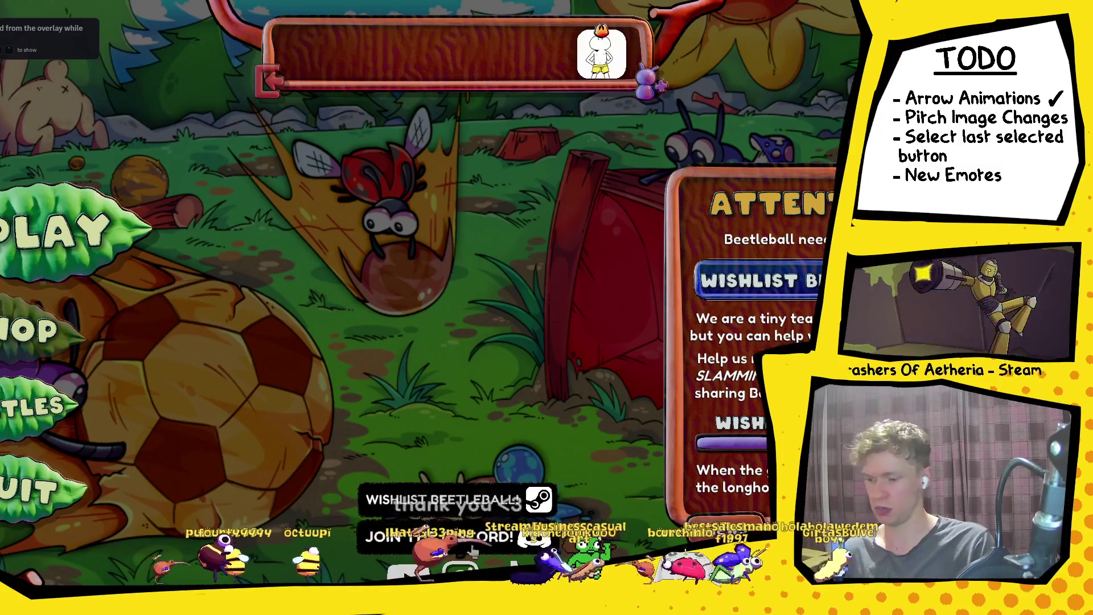
Lower Beetleball's master volume from 53 to 3 and close the settings panel.
{"action": "key", "text": "alt+Tab"}
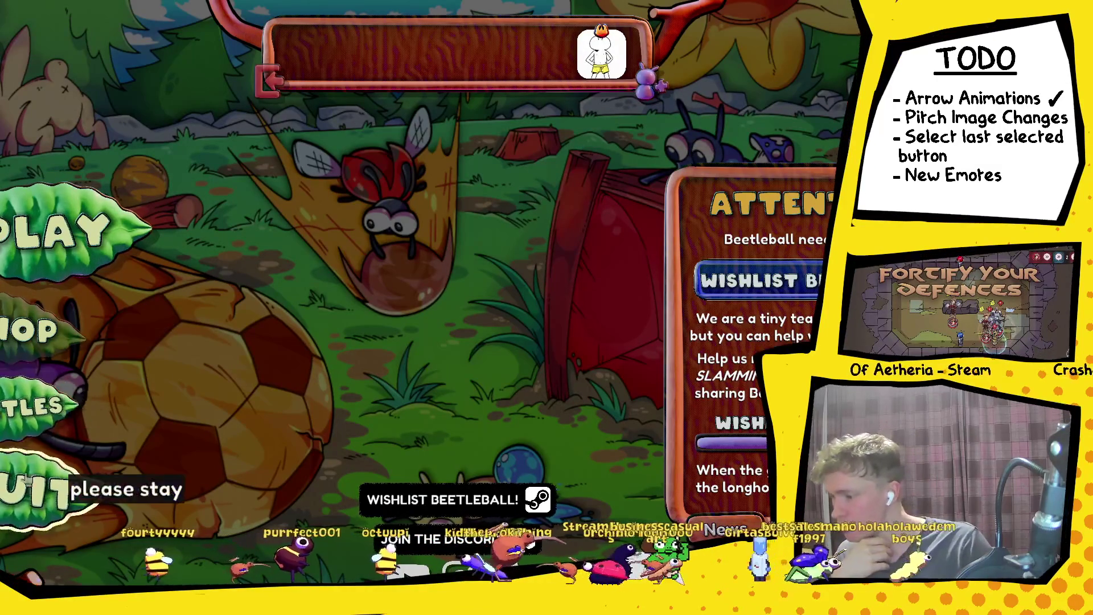
{"action": "left_click", "coordinate": [17, 402]}
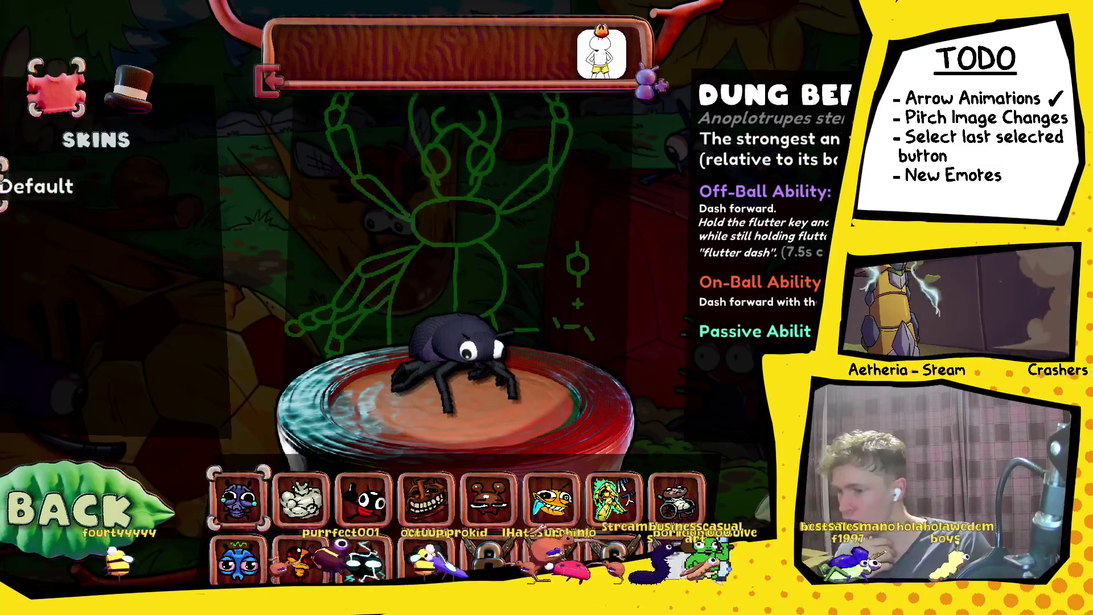
{"action": "key", "text": "Escape"}
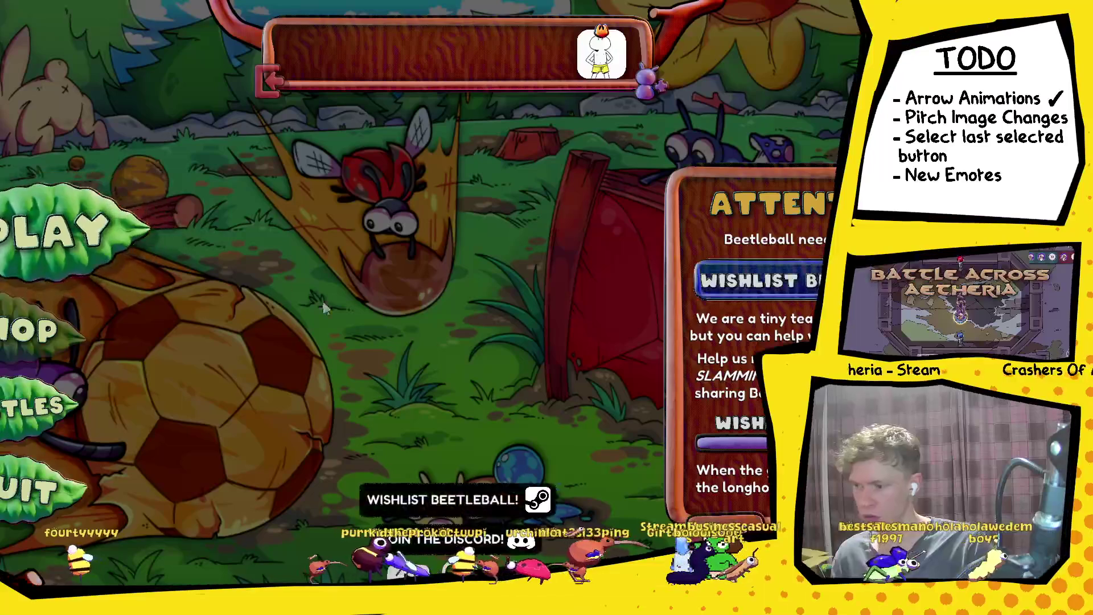
{"action": "key", "text": "Escape"}
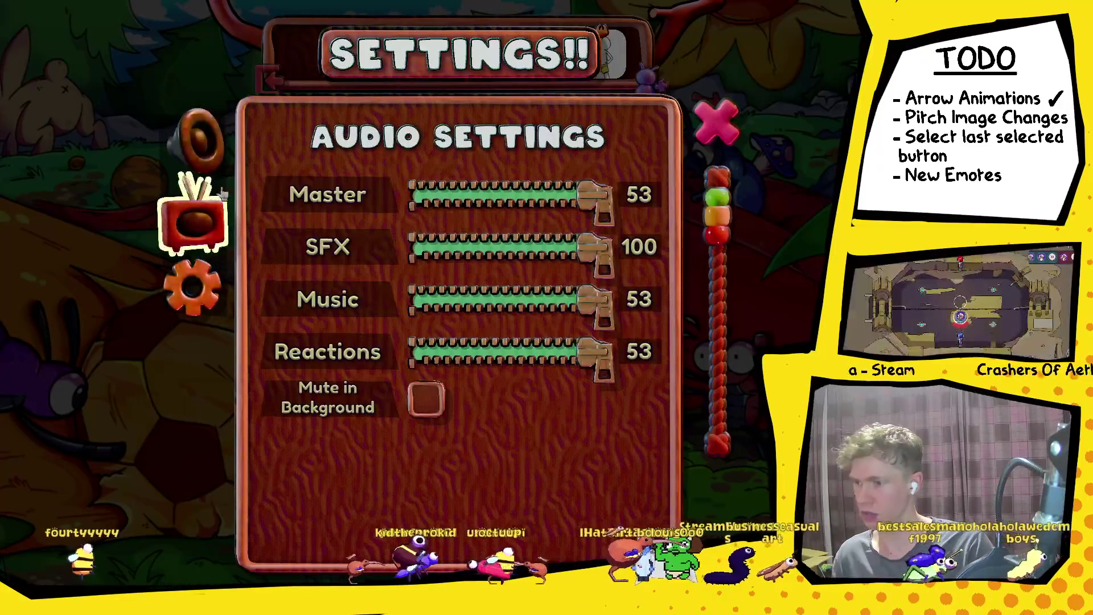
{"action": "left_click_drag", "start_coordinate": [605, 199], "coordinate": [418, 210]}
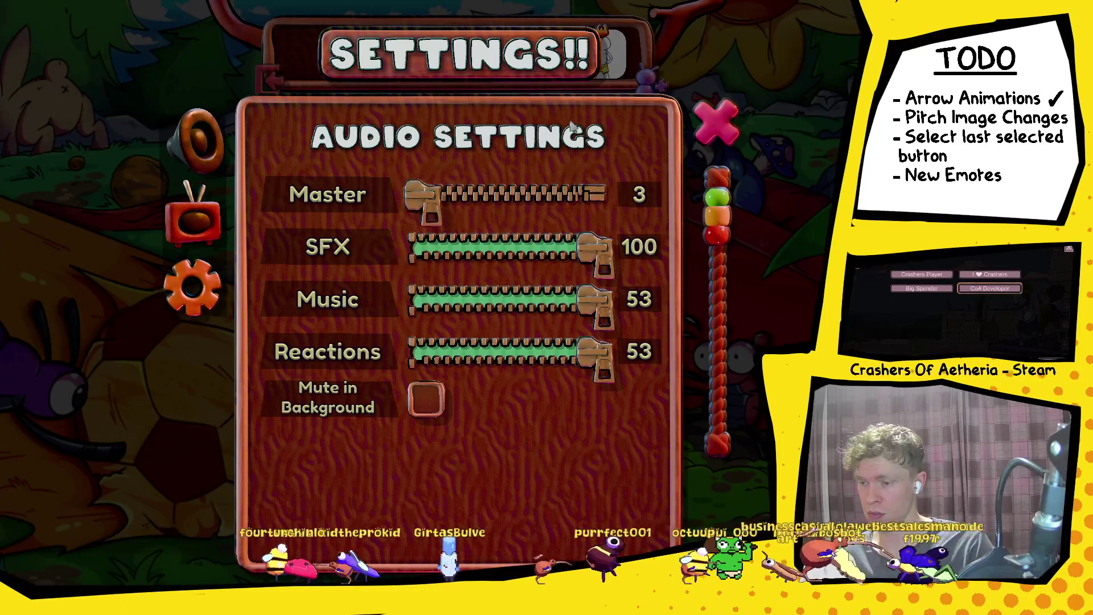
{"action": "left_click", "coordinate": [713, 128]}
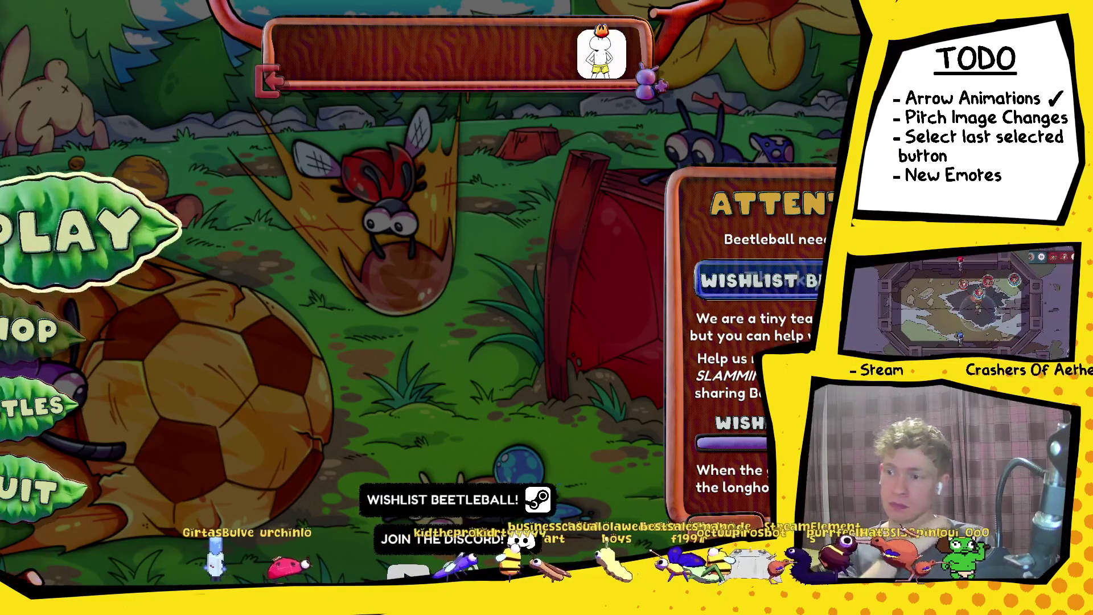
{"action": "left_click", "coordinate": [26, 417]}
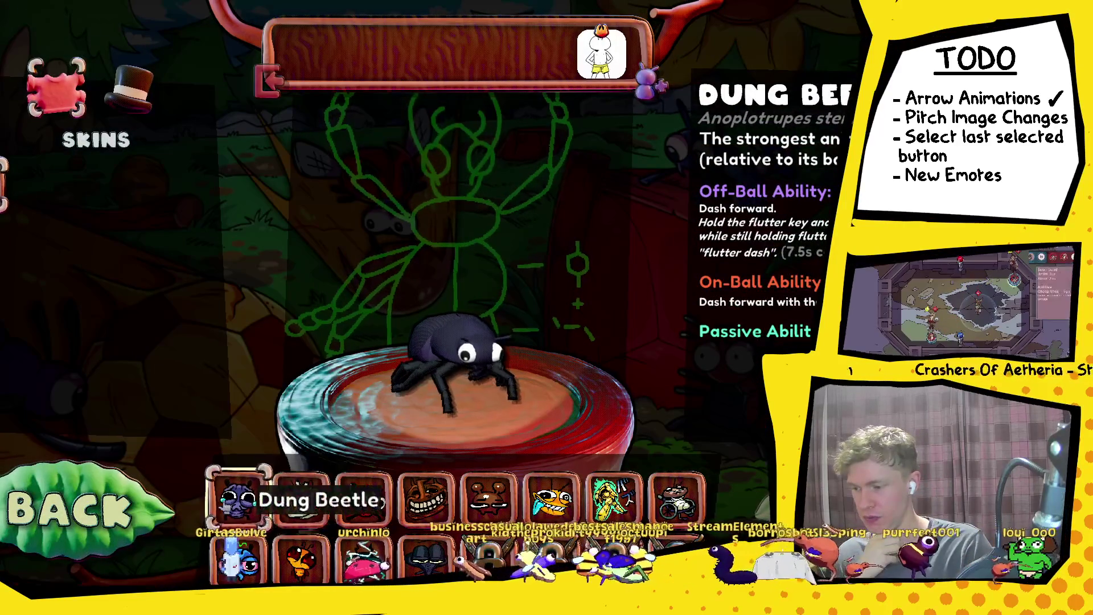
Step through the beetle list to the Bombardier Beetle.
{"action": "key", "text": "Right"}
{"action": "key", "text": "Right"}
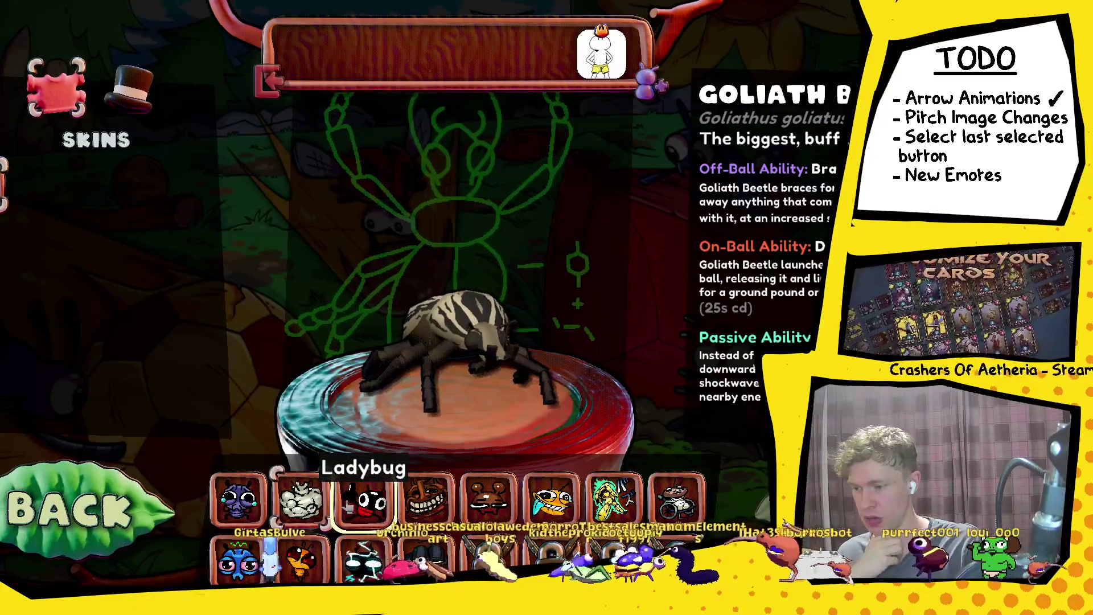
{"action": "key", "text": "Right"}
{"action": "key", "text": "Right"}
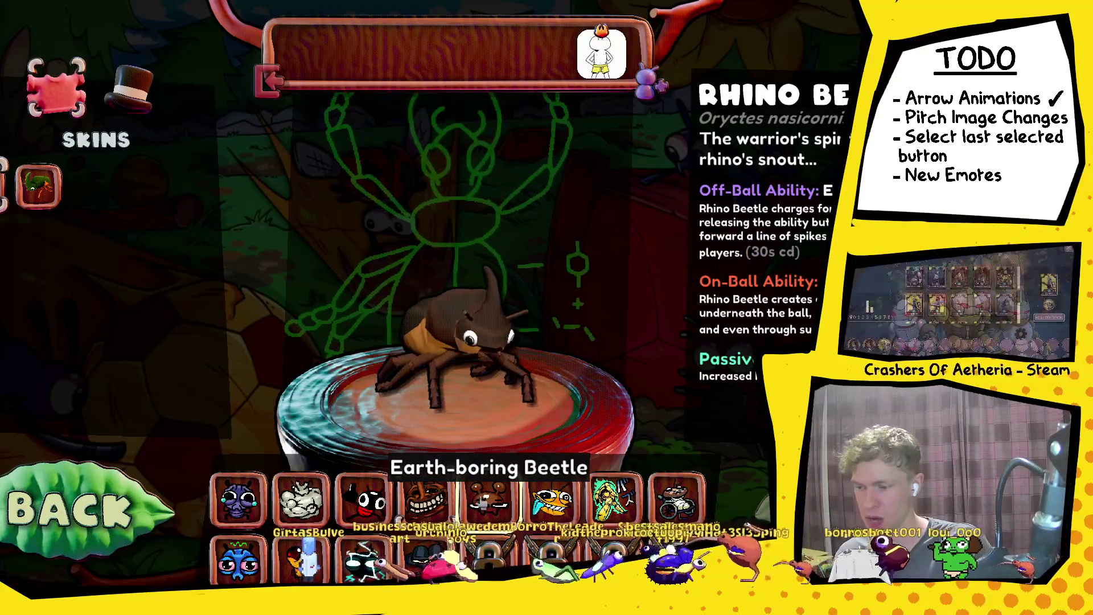
{"action": "key", "text": "Right"}
{"action": "key", "text": "Left"}
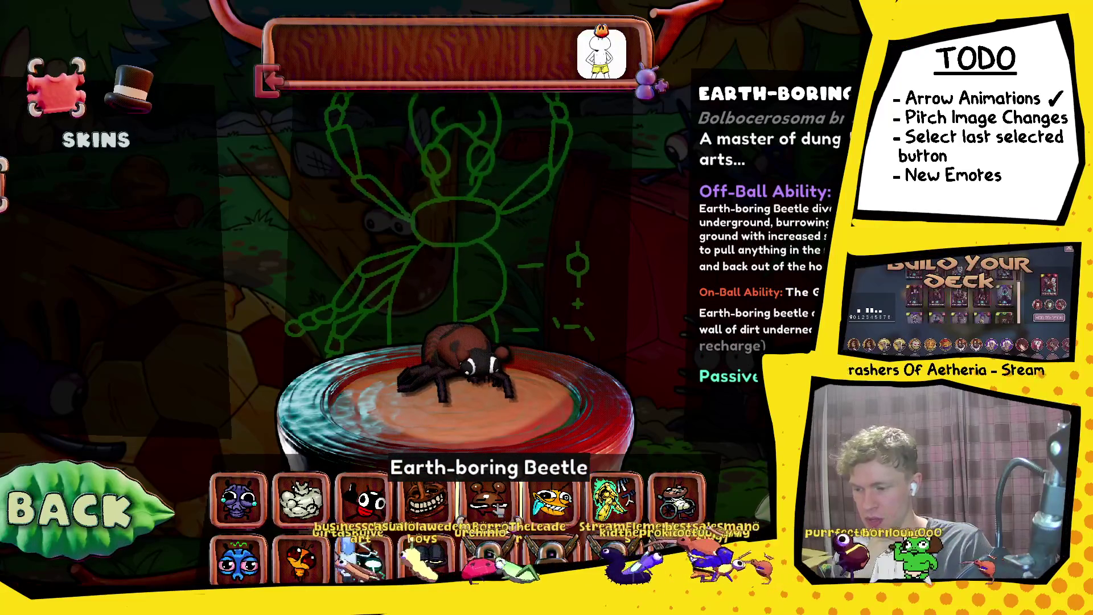
{"action": "key", "text": "Right"}
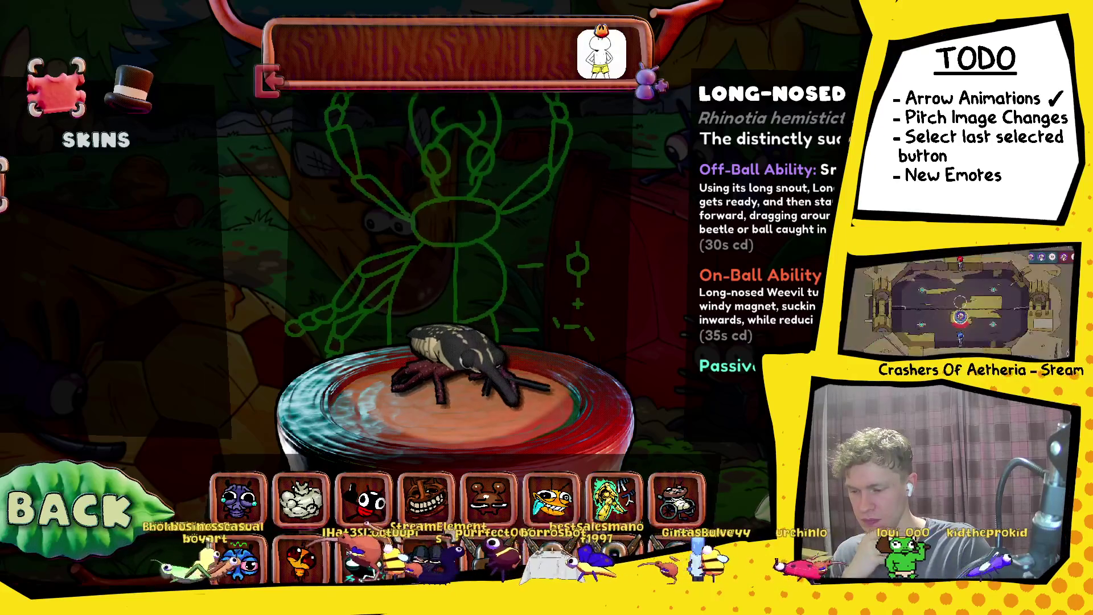
Try the Headphones and party hats, pick the Dung Beetle, and go back to the main menu.
{"action": "left_click", "coordinate": [129, 90]}
{"action": "left_click", "coordinate": [56, 88]}
{"action": "left_click", "coordinate": [139, 108]}
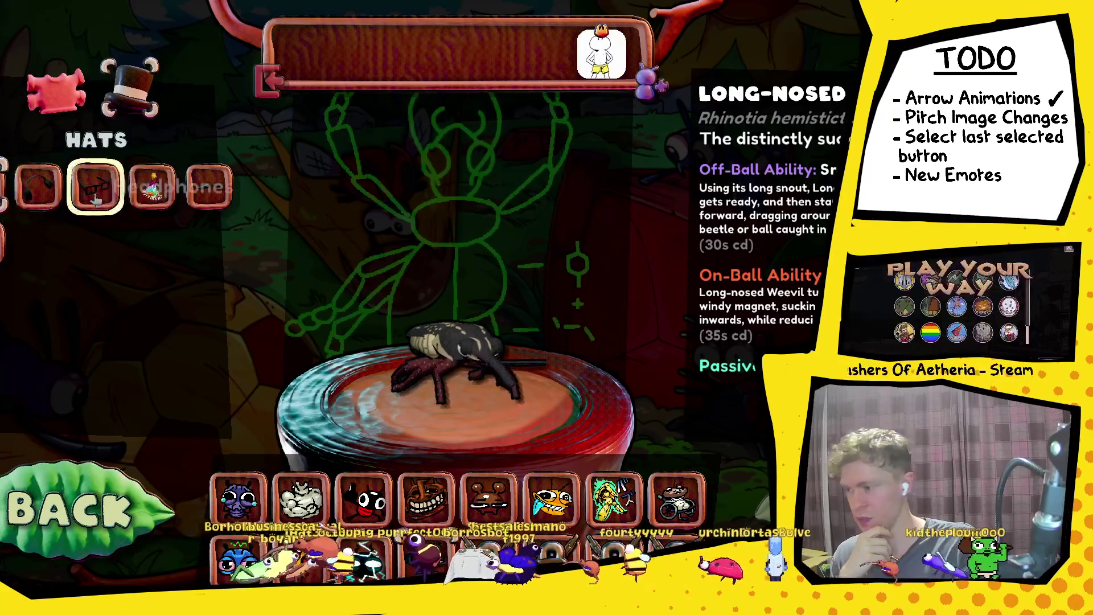
{"action": "left_click", "coordinate": [38, 186]}
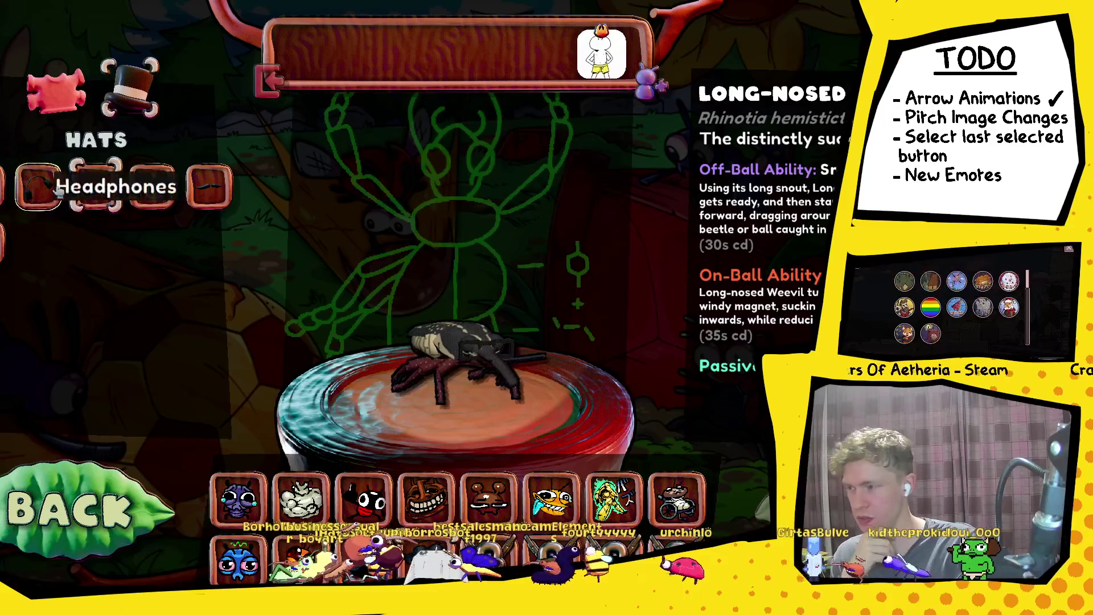
{"action": "left_click", "coordinate": [152, 186]}
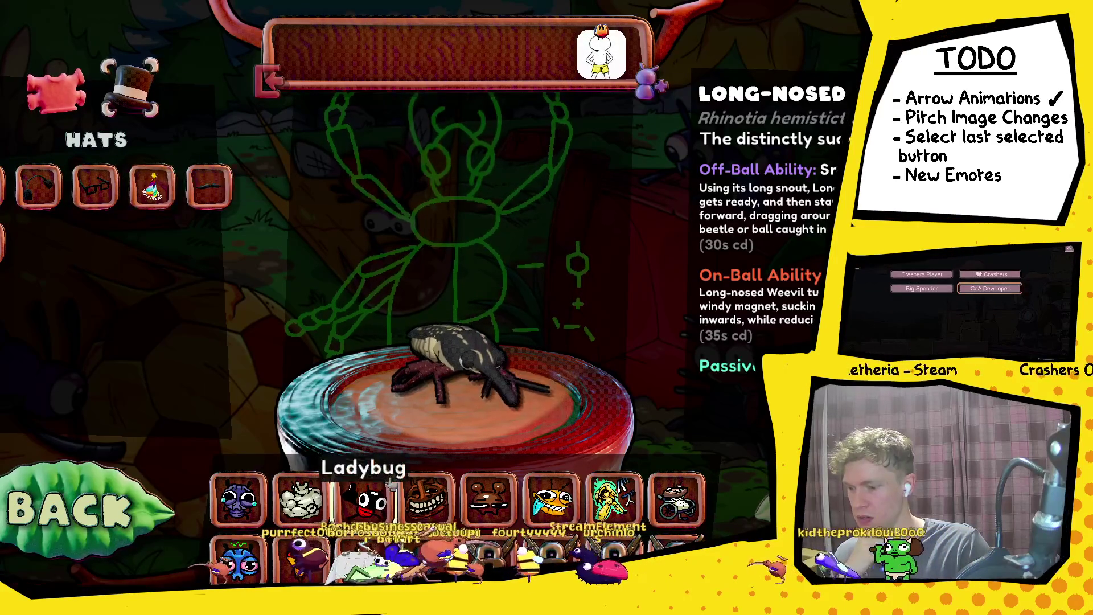
{"action": "left_click", "coordinate": [239, 498]}
{"action": "left_click", "coordinate": [125, 522]}
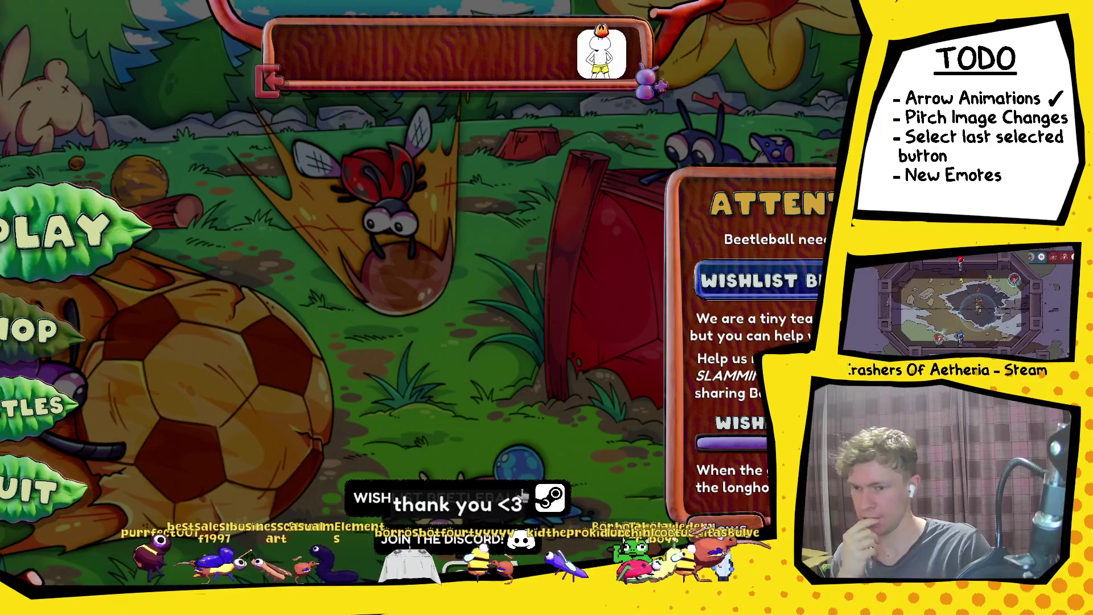
Invite a Steam friend to the Beetleball party from the friend-invite list.
{"action": "left_click", "coordinate": [644, 84]}
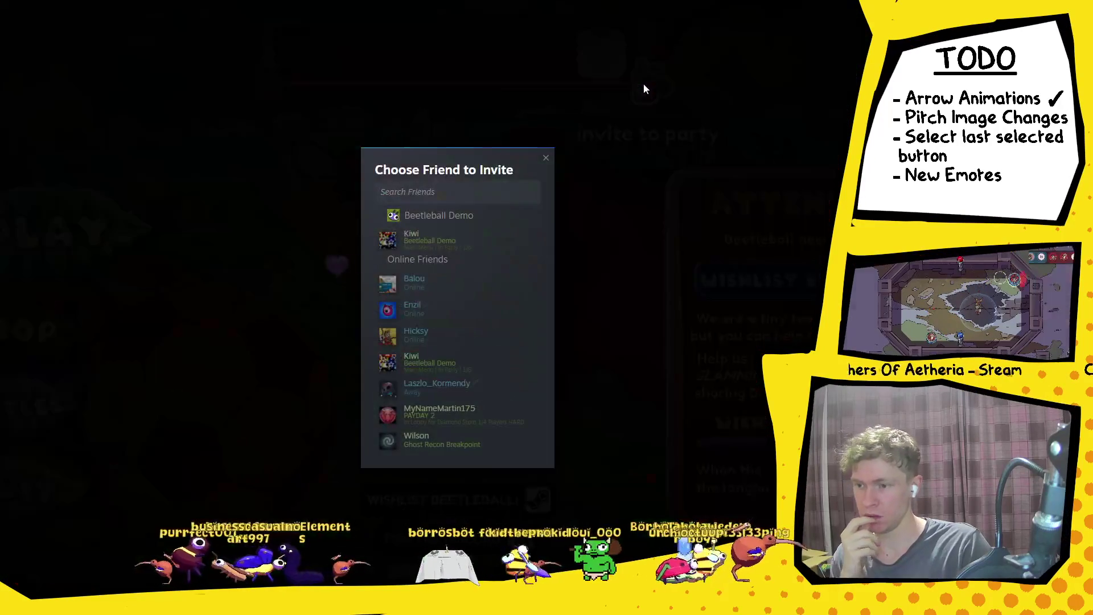
{"action": "left_click", "coordinate": [644, 86]}
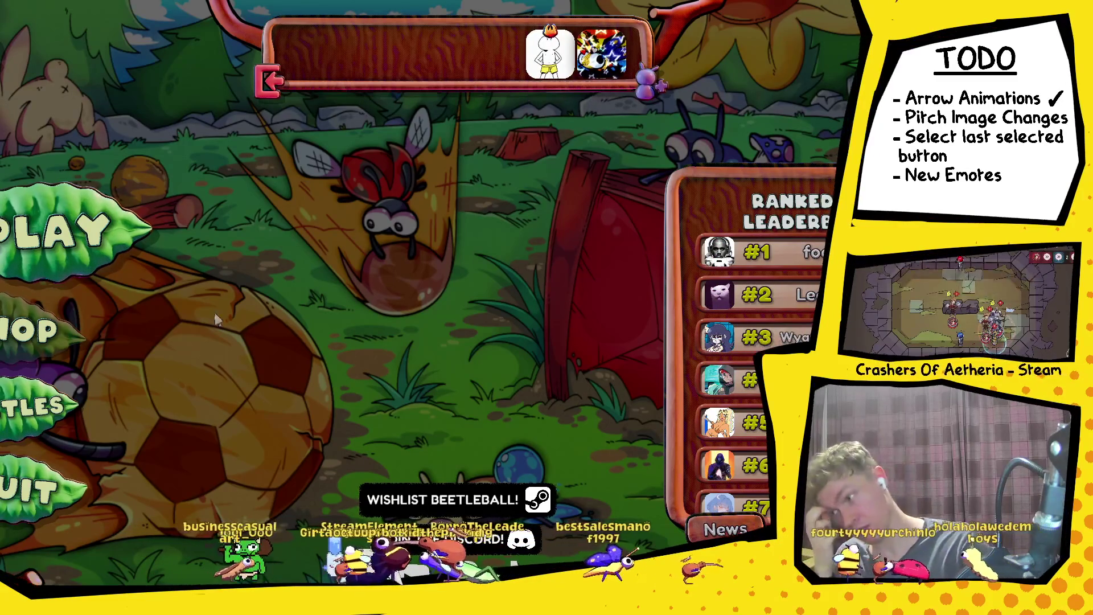
Start a 3v3 ranked matchmaking search from PLAY > RANKED.
{"action": "left_click", "coordinate": [131, 205]}
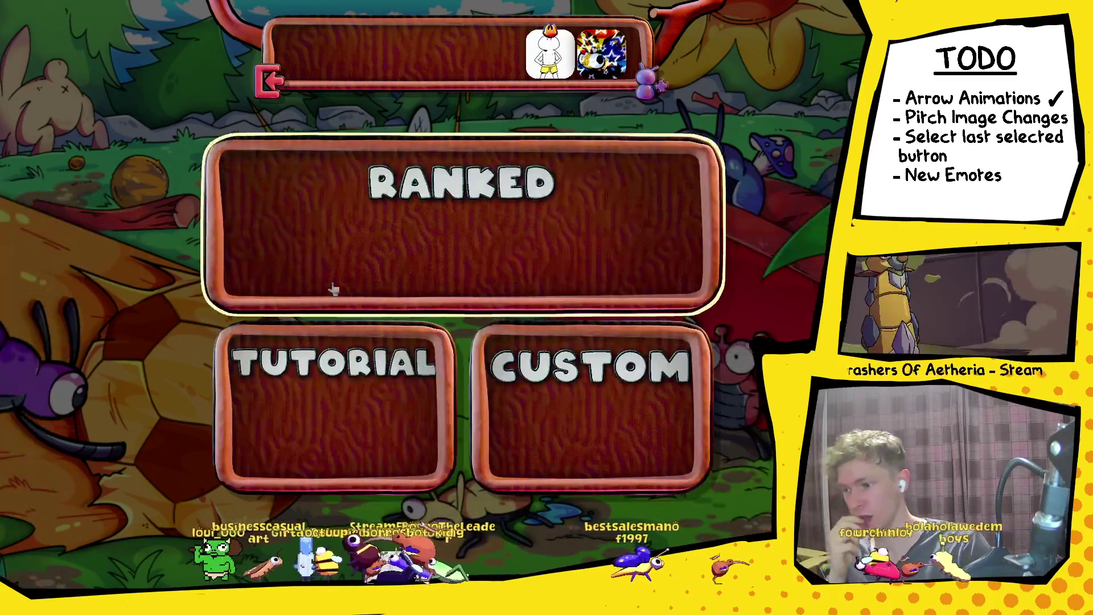
{"action": "left_click", "coordinate": [533, 246]}
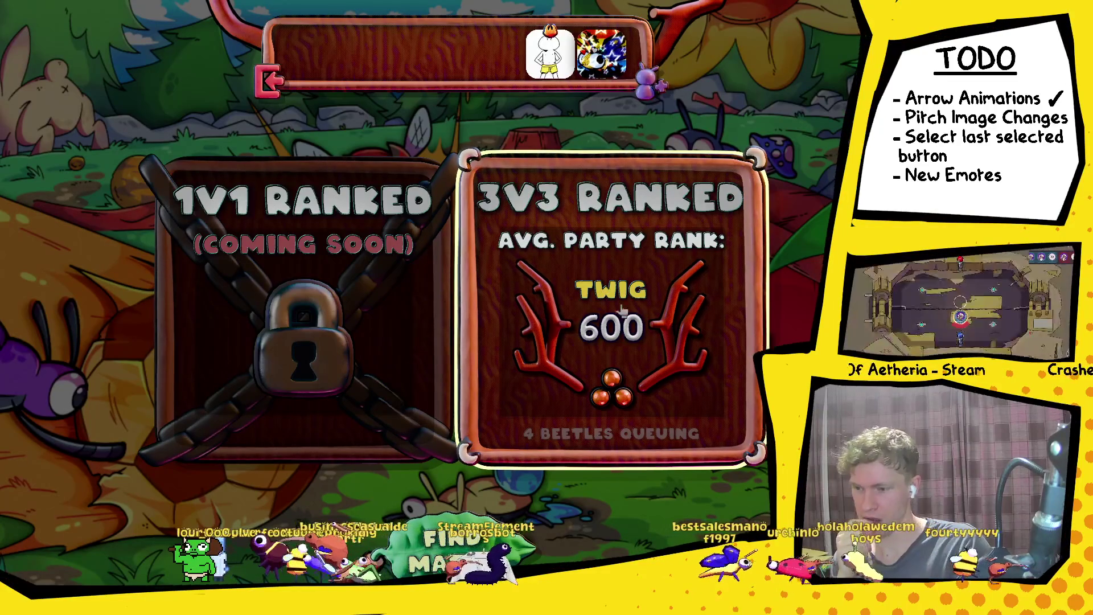
{"action": "left_click", "coordinate": [589, 344]}
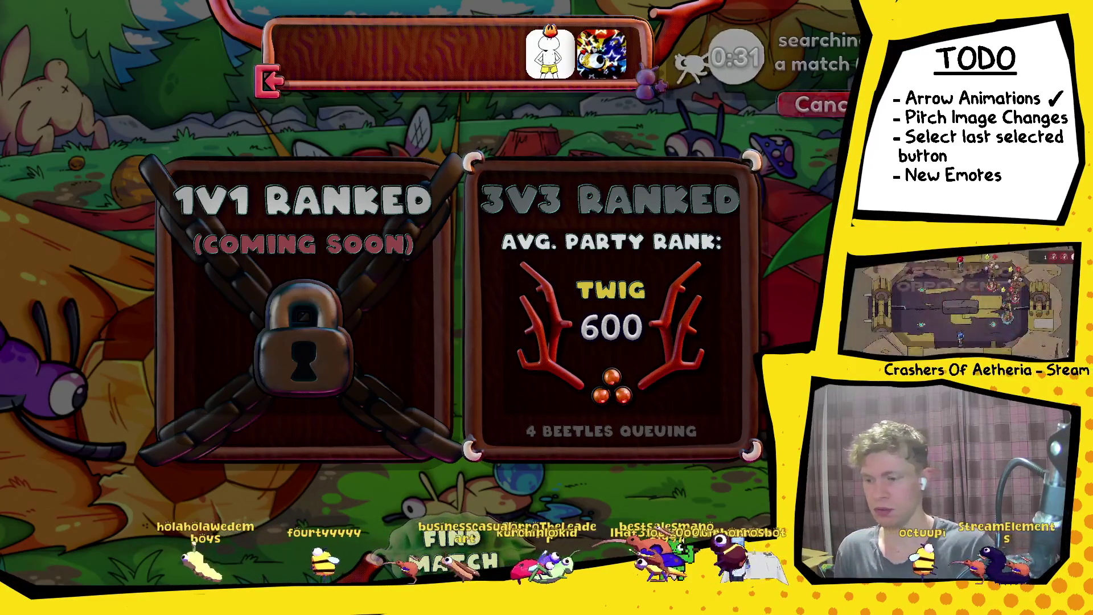
Cancel the ranked search and open the Custom Lobby Browser instead.
{"action": "left_click", "coordinate": [805, 111]}
{"action": "key", "text": "Escape"}
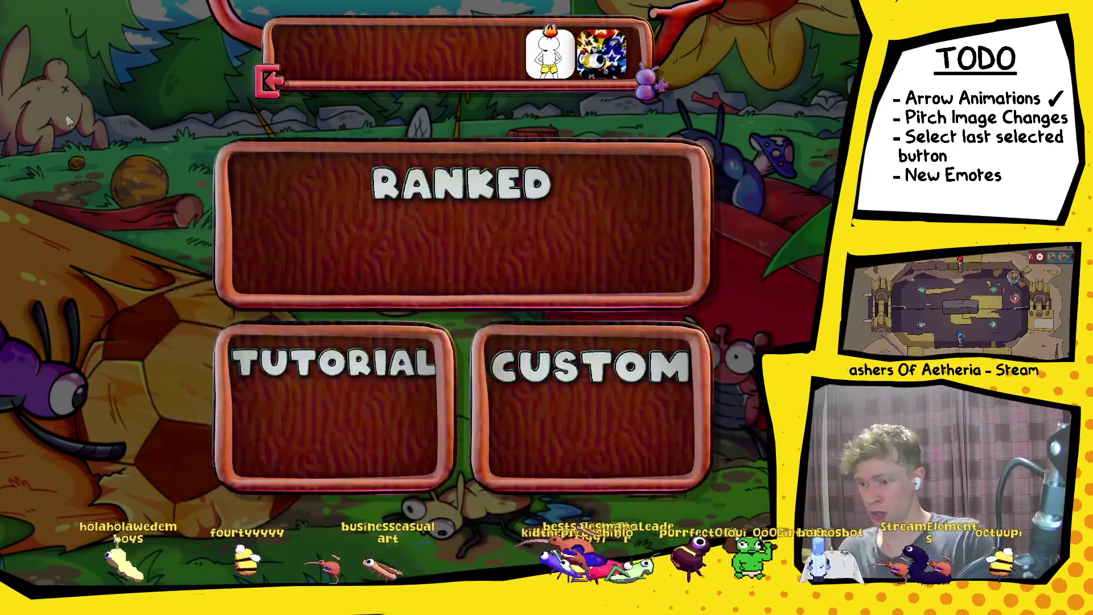
{"action": "left_click", "coordinate": [624, 419]}
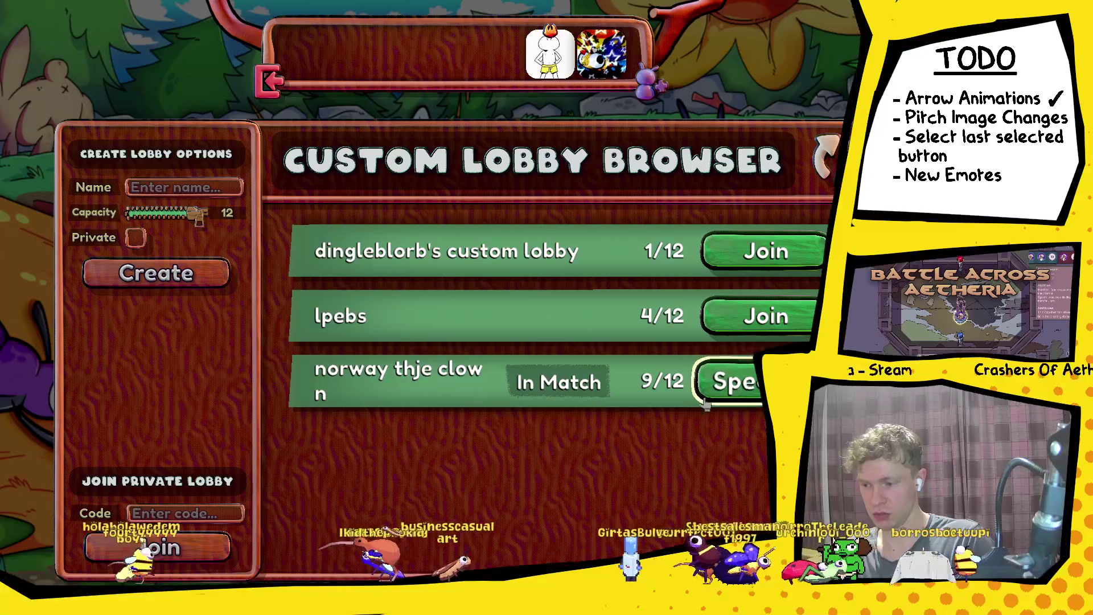
Spectate the 9/12 lobby already in a match to enter its desert pyramid arena.
{"action": "left_click", "coordinate": [734, 381]}
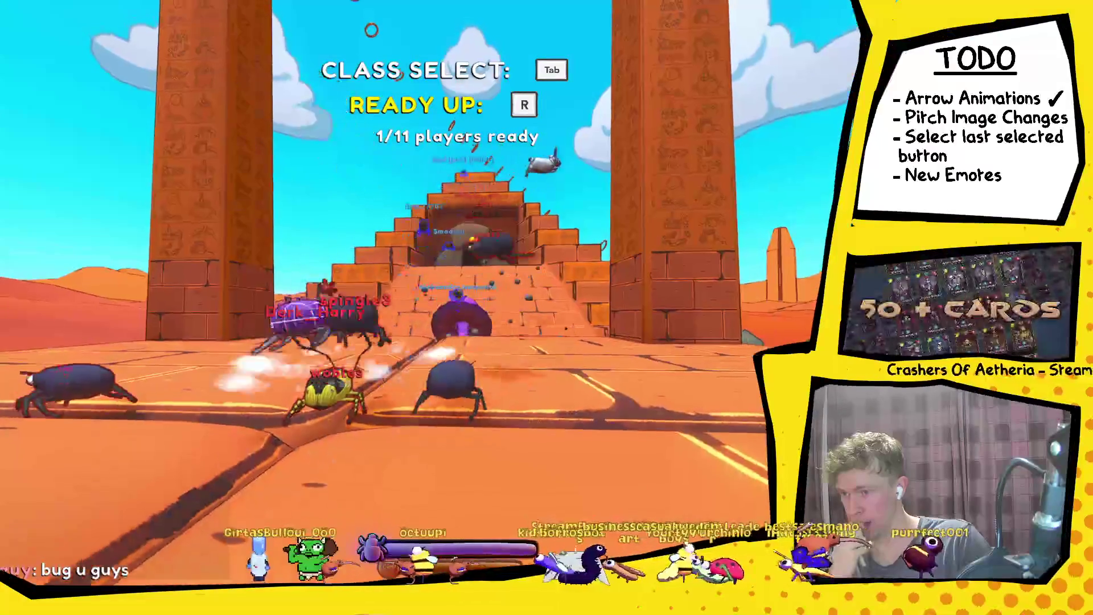
Review the lobby roster and class options, then walk the beetle across the sand toward the tree.
{"action": "key", "text": "Tab"}
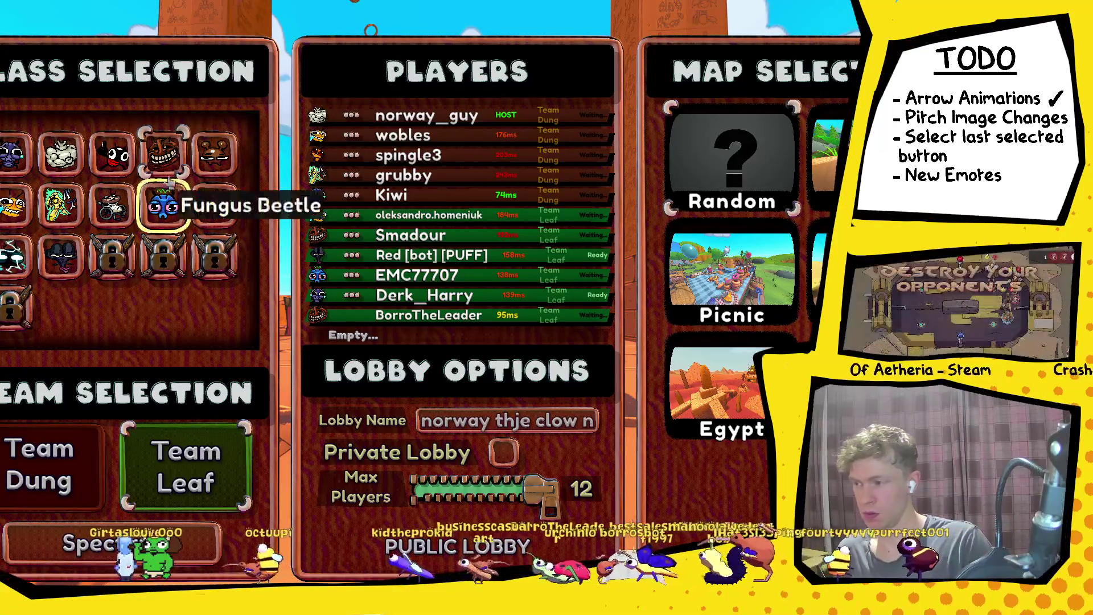
{"action": "key", "text": "Tab"}
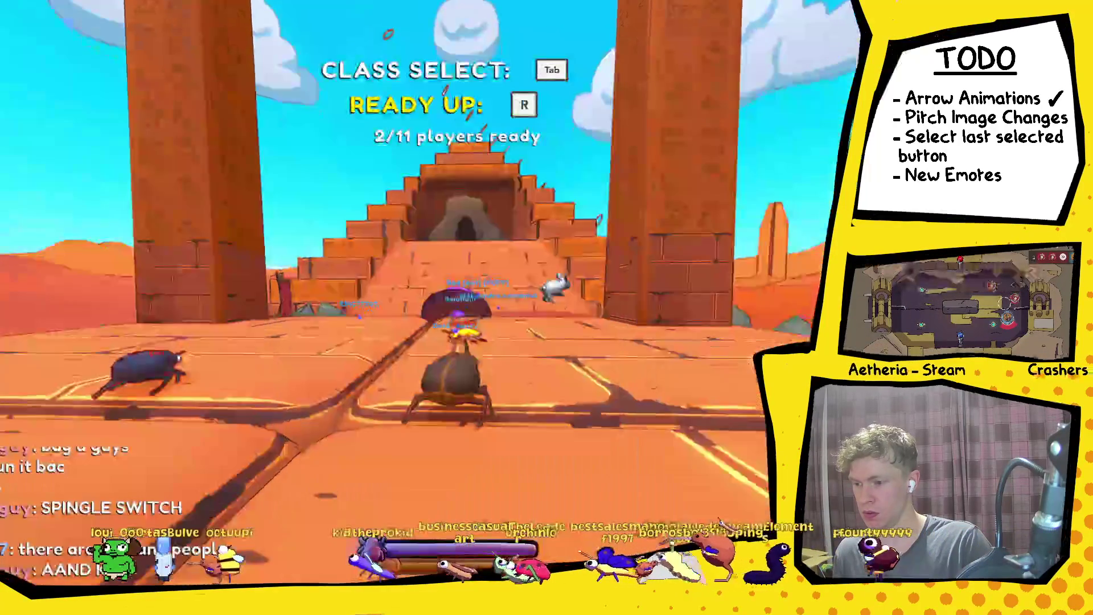
{"action": "key", "text": "w"}
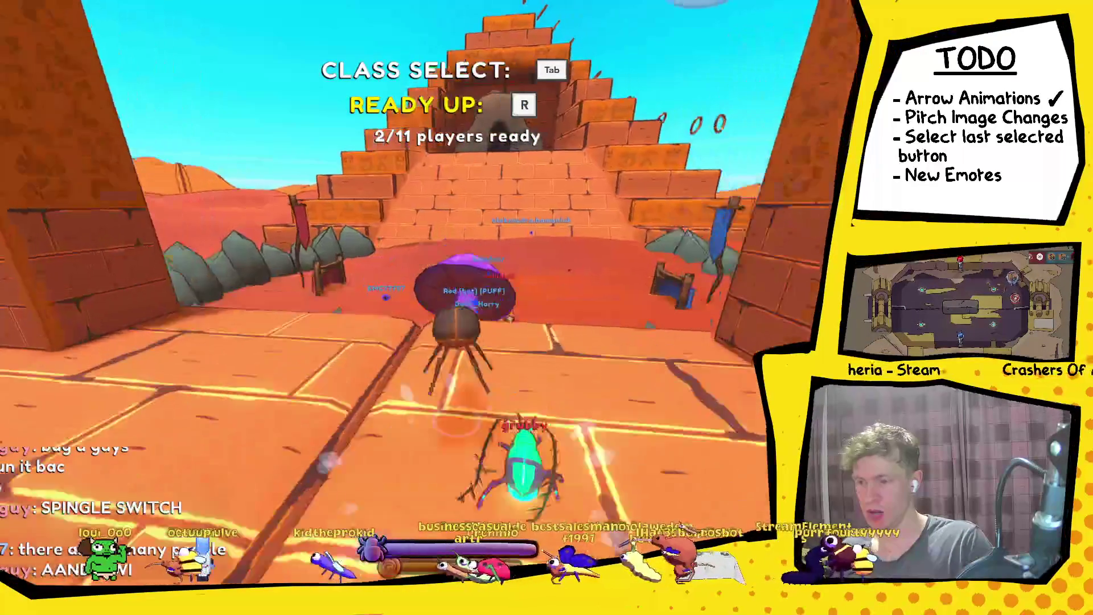
{"action": "key", "text": "w"}
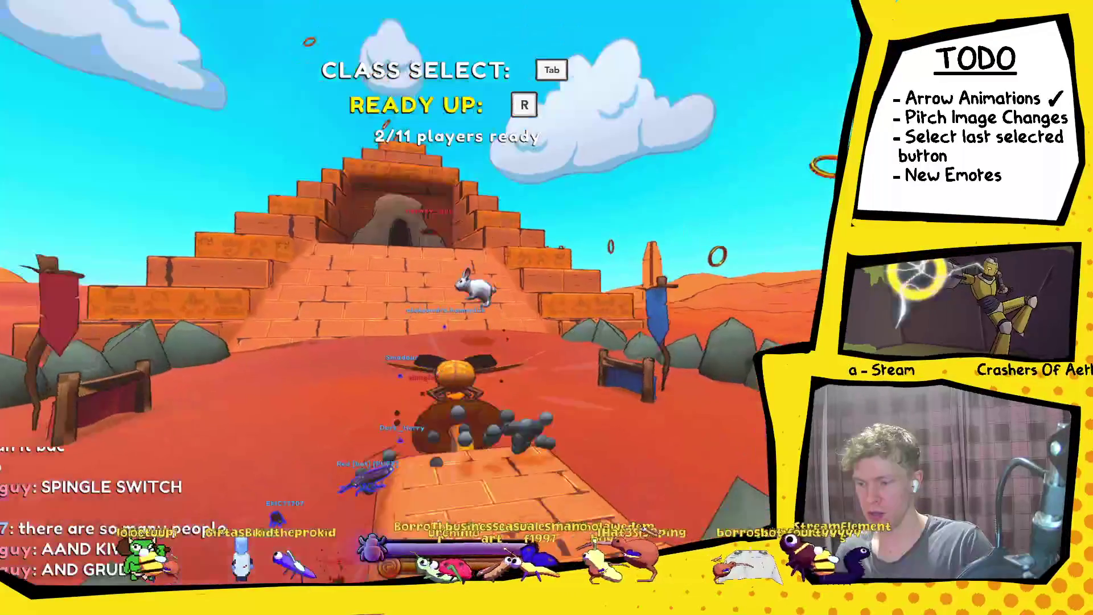
{"action": "key", "text": "w"}
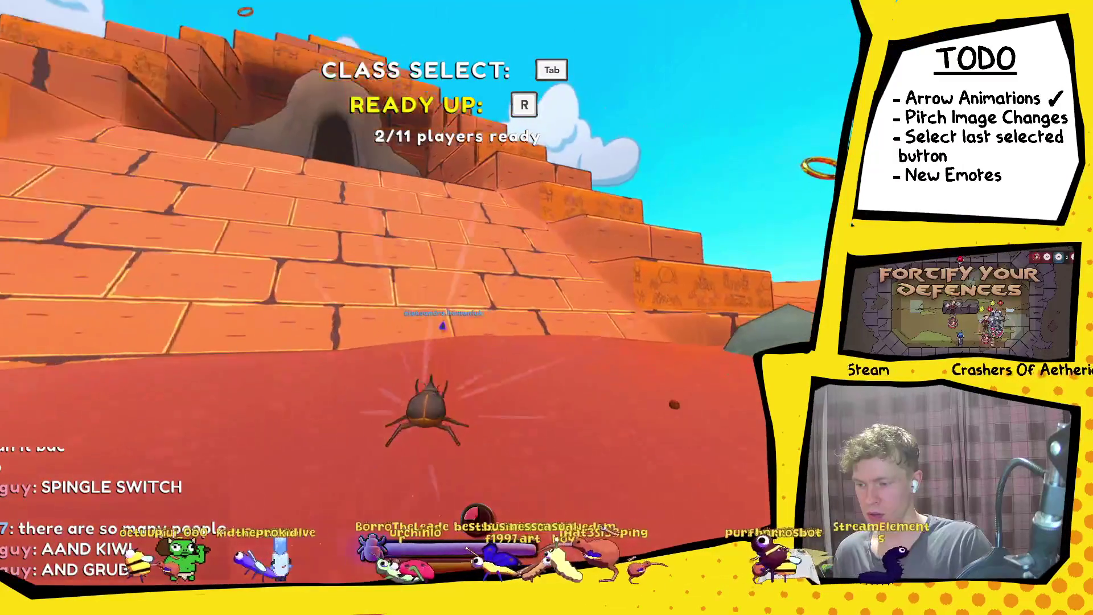
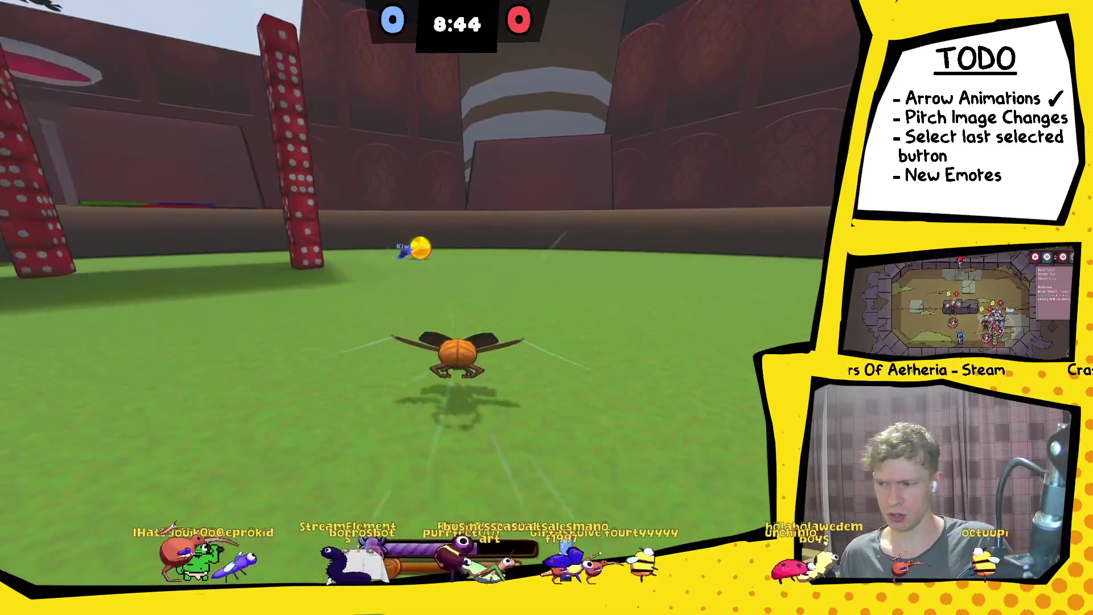
Slam the ground, then run the beetle over the jack card toward the ball by the red cylinder.
{"action": "key", "text": "space"}
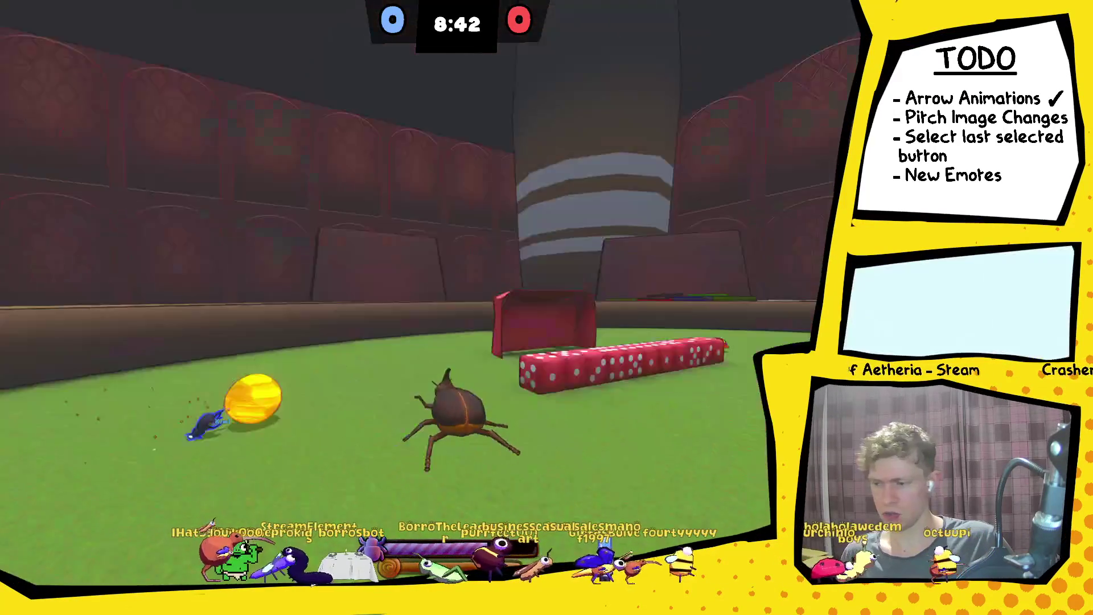
{"action": "key", "text": "w"}
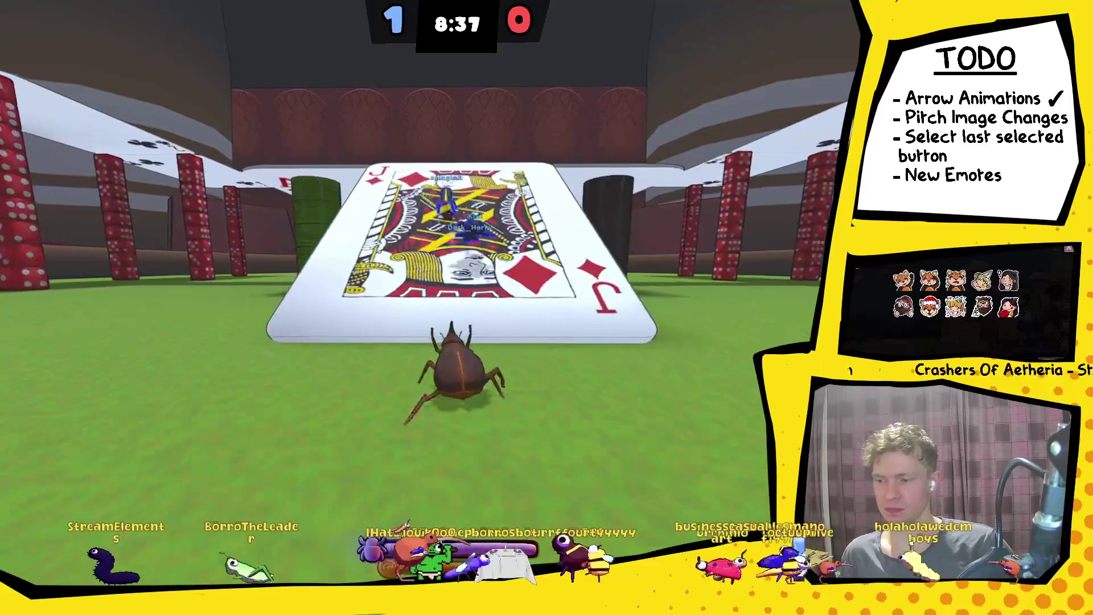
{"action": "key", "text": "w"}
{"action": "key", "text": "w"}
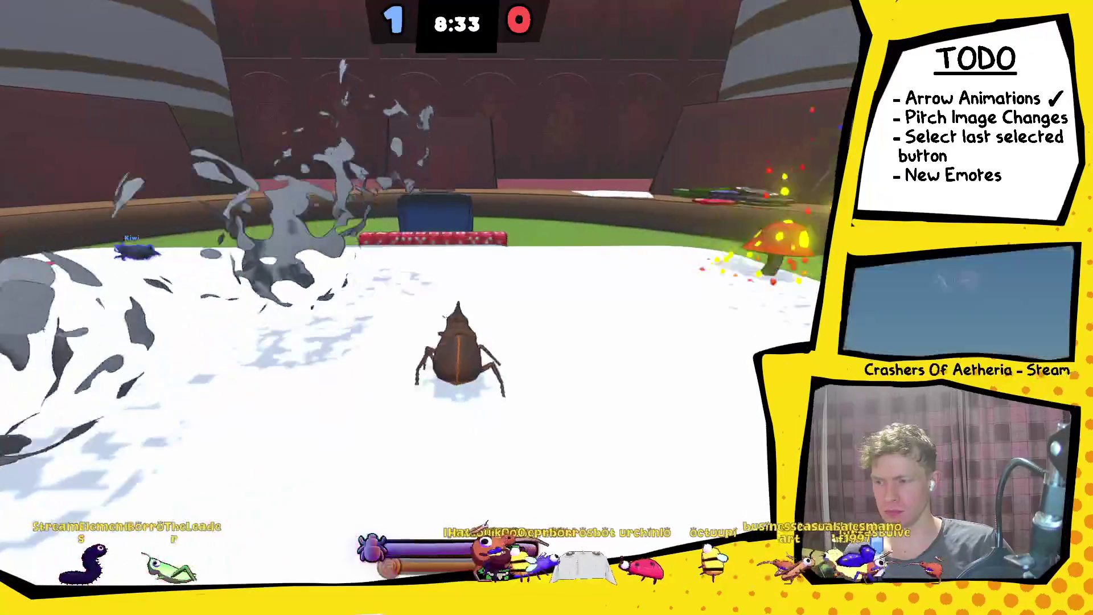
{"action": "key", "text": "w"}
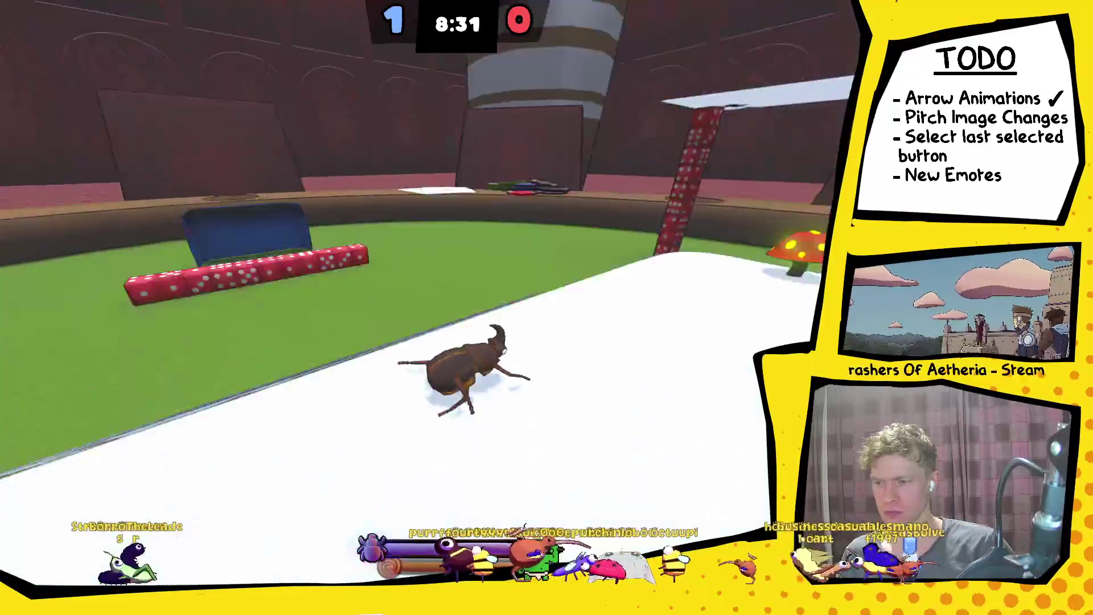
{"action": "key", "text": "w"}
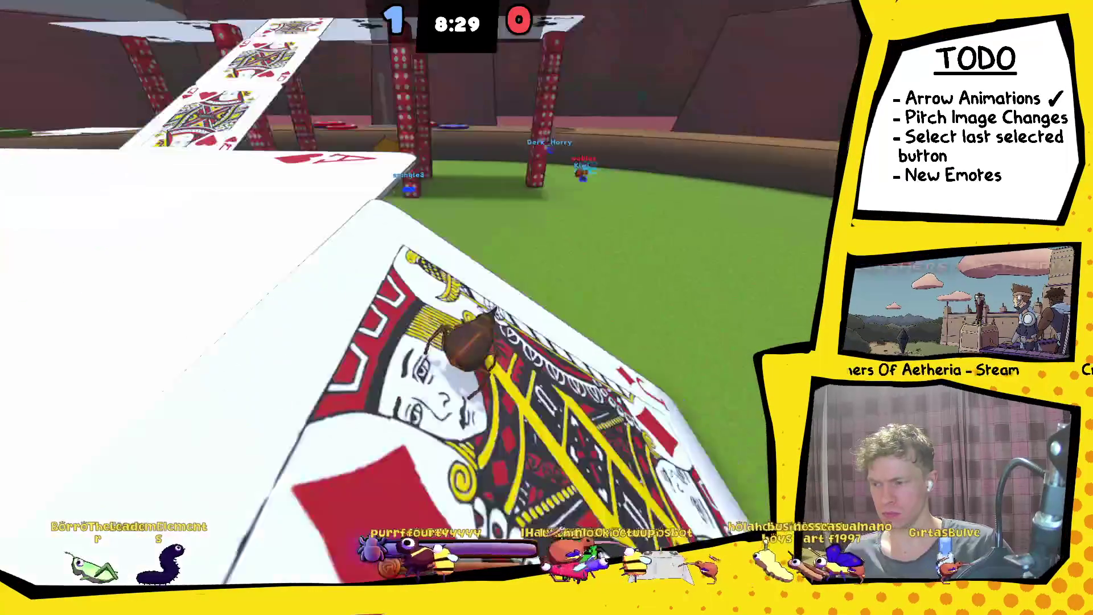
{"action": "key", "text": "w"}
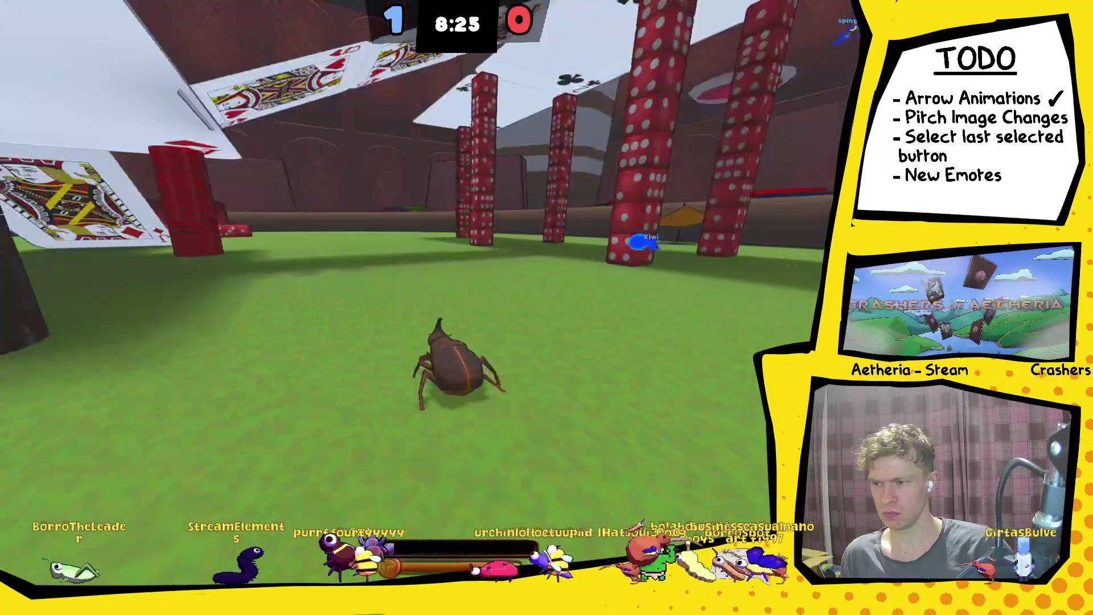
{"action": "key", "text": "w"}
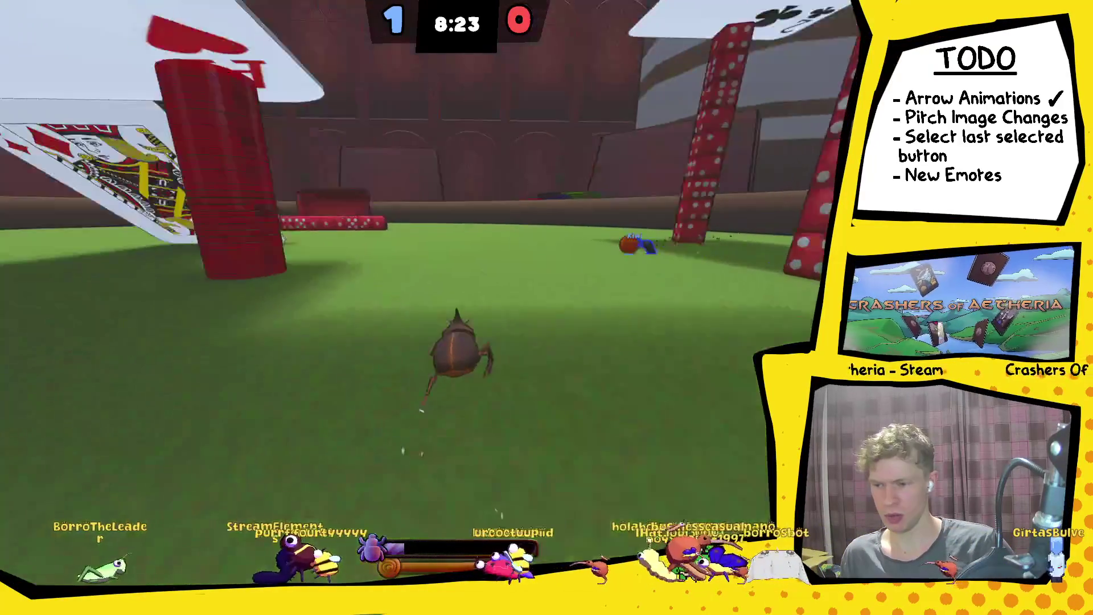
Run back across the giant card toward the mushroom and glide off onto the green felt.
{"action": "key", "text": "w"}
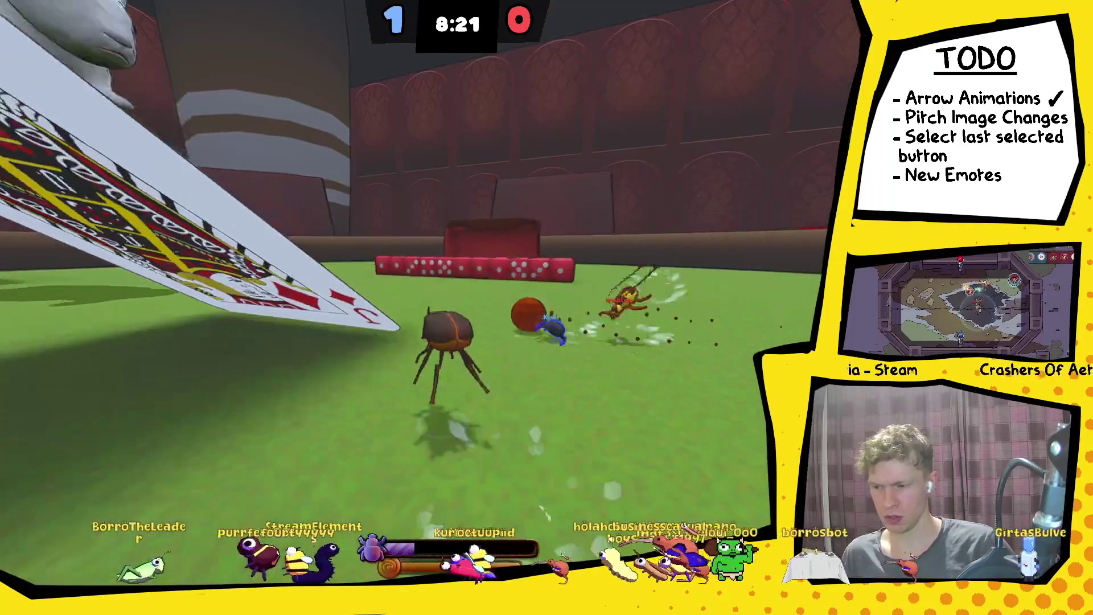
{"action": "key", "text": "w"}
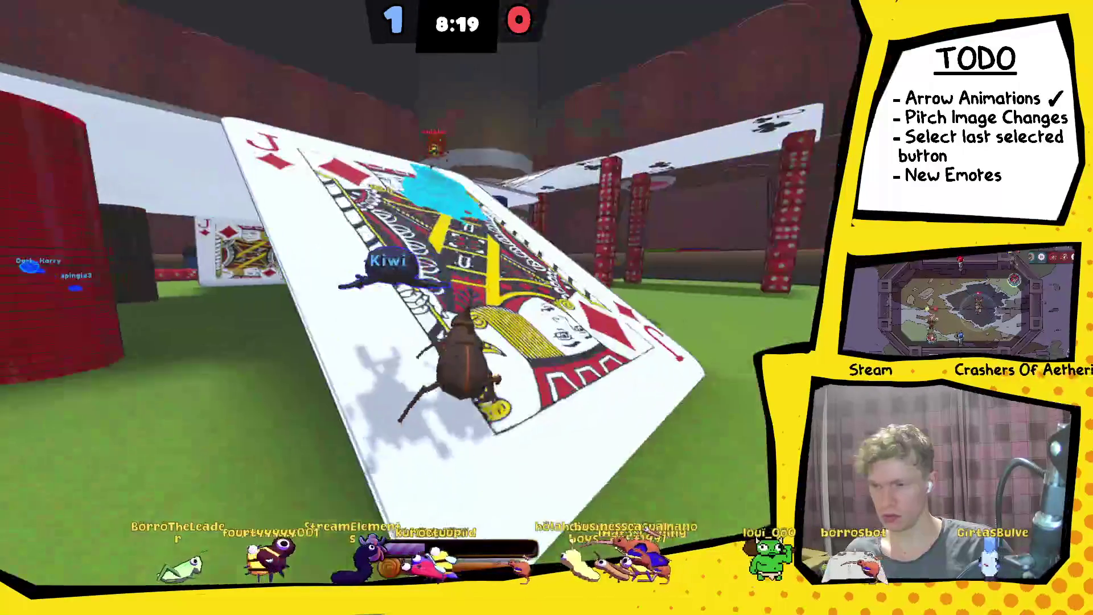
{"action": "key", "text": "w"}
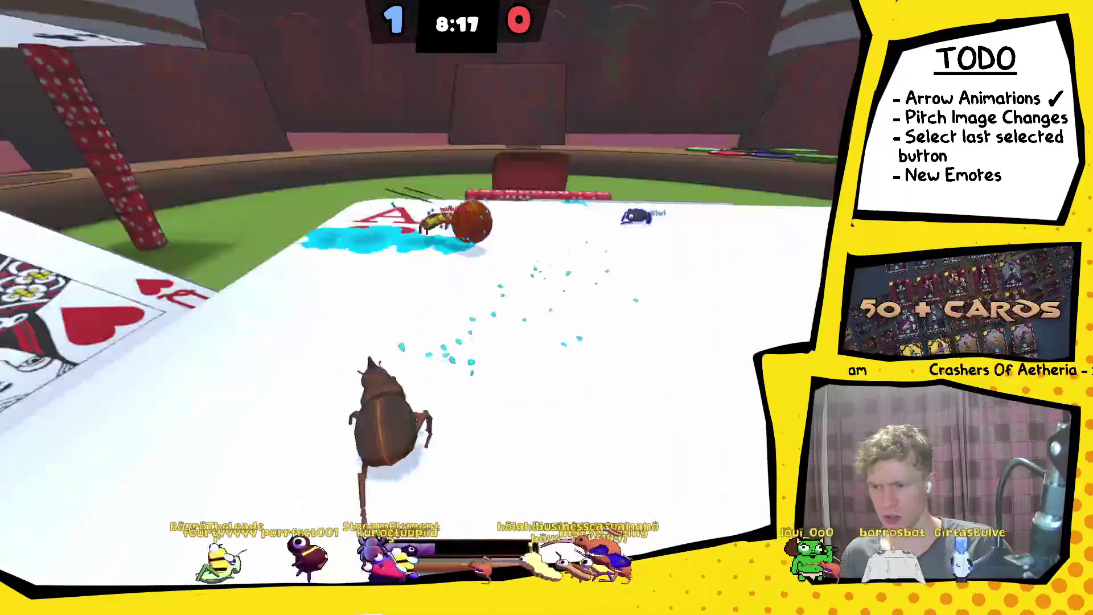
{"action": "key", "text": "w"}
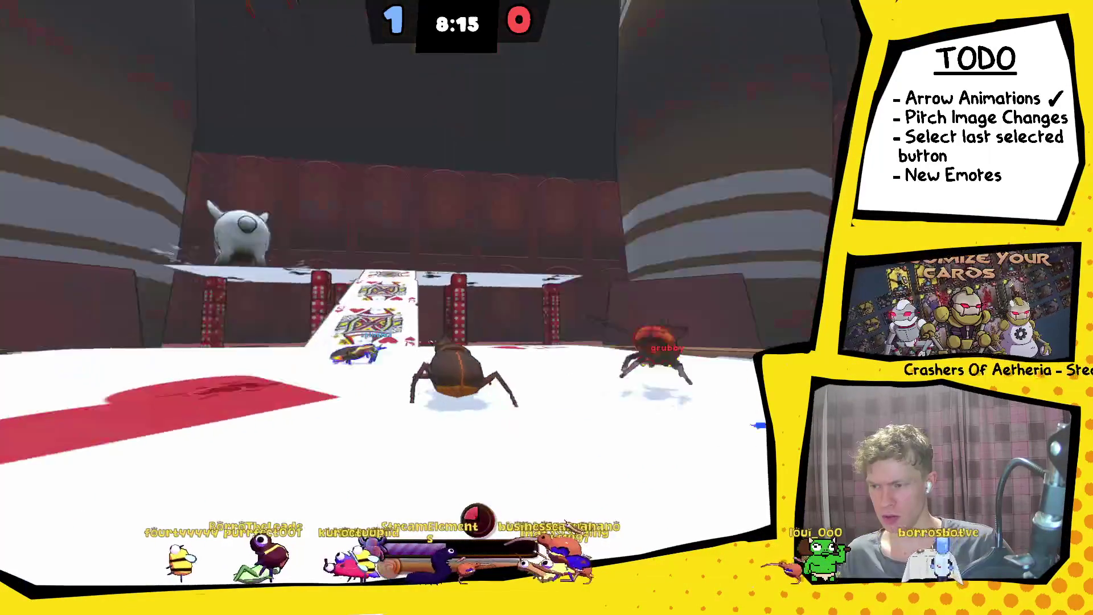
{"action": "key", "text": "w"}
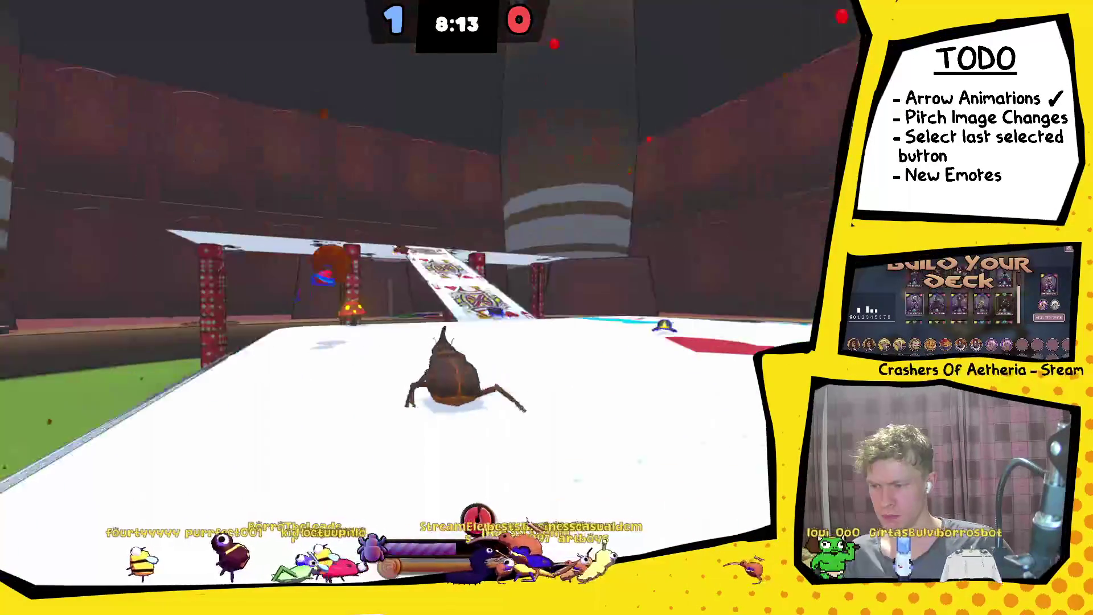
{"action": "key", "text": "w"}
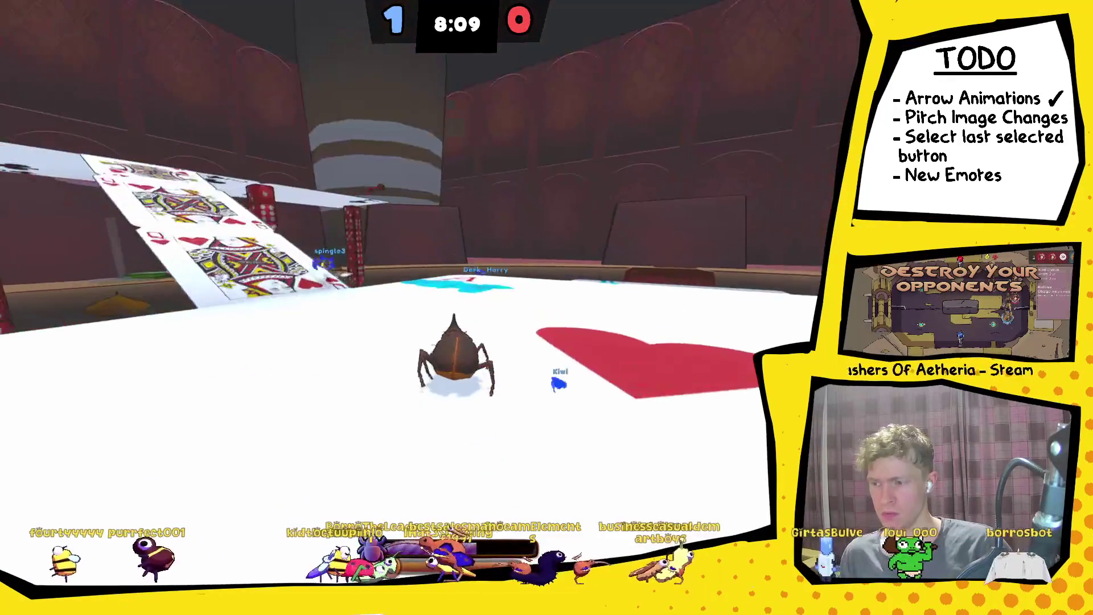
{"action": "key", "text": "space"}
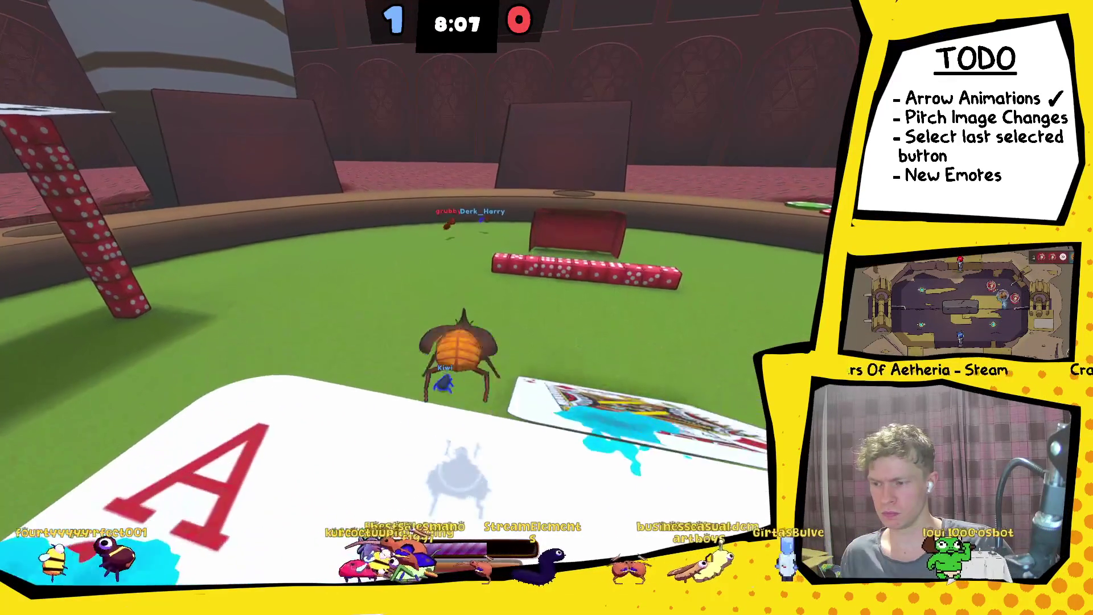
Cross the felt past the dice pillars toward the ball near the goal dome.
{"action": "key", "text": "w"}
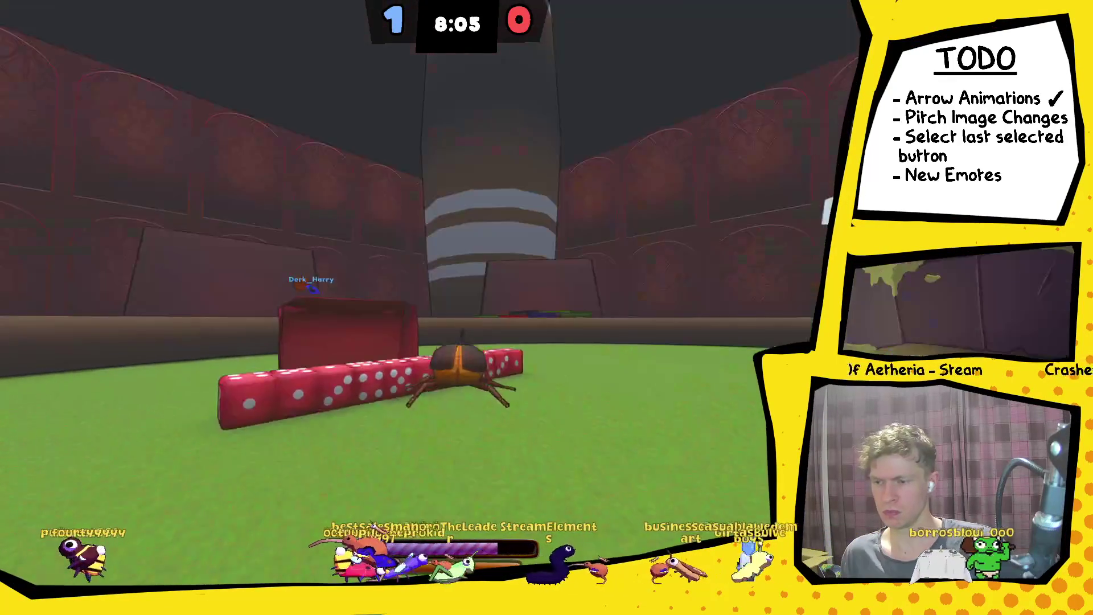
{"action": "key", "text": "w"}
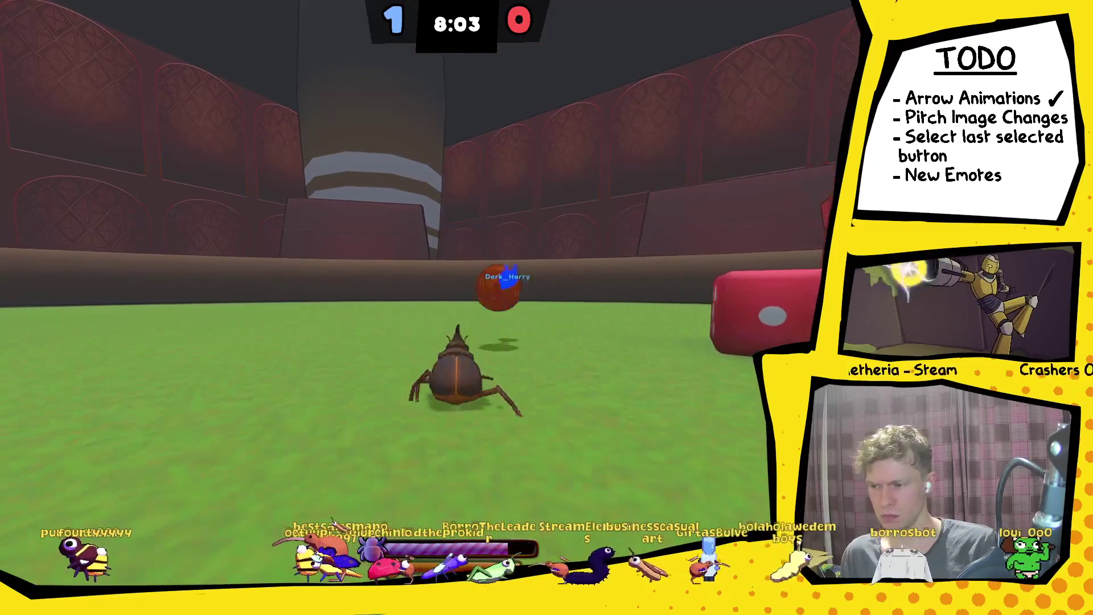
{"action": "key", "text": "w"}
{"action": "key", "text": "w"}
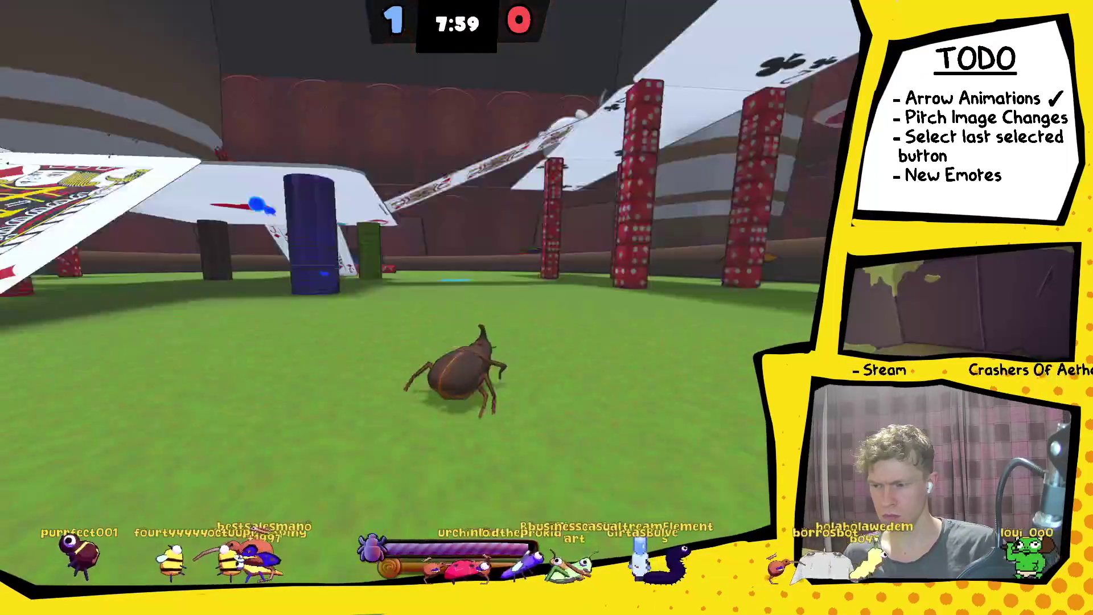
{"action": "key", "text": "w"}
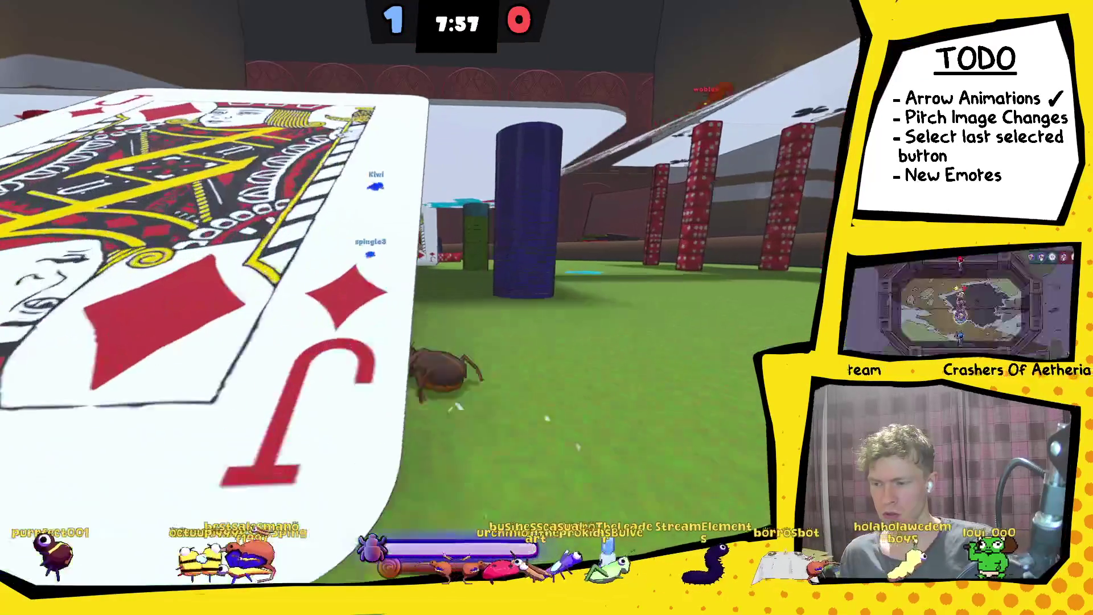
{"action": "key", "text": "w"}
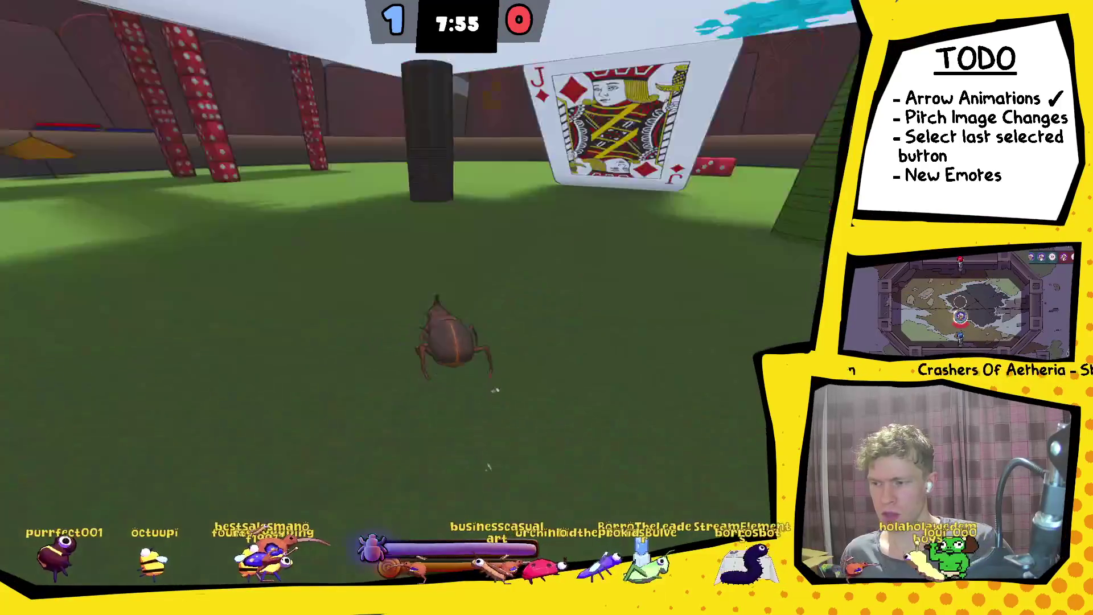
{"action": "key", "text": "w"}
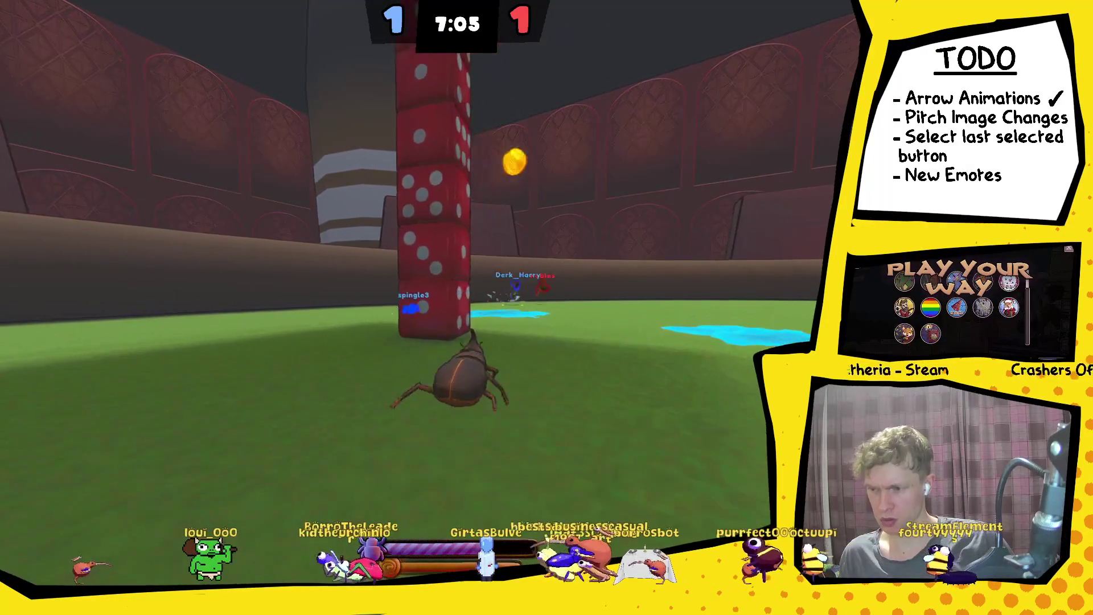
Run the beetle through the blue paint up to the red goal and back across the pitch.
{"action": "key", "text": "w"}
{"action": "key", "text": "w"}
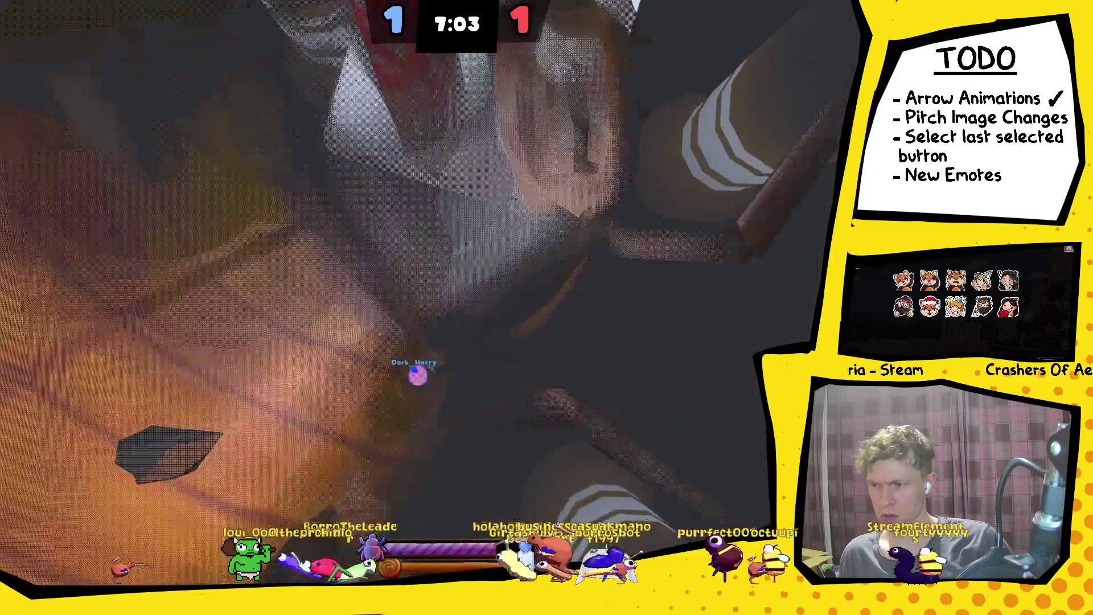
{"action": "key", "text": "w"}
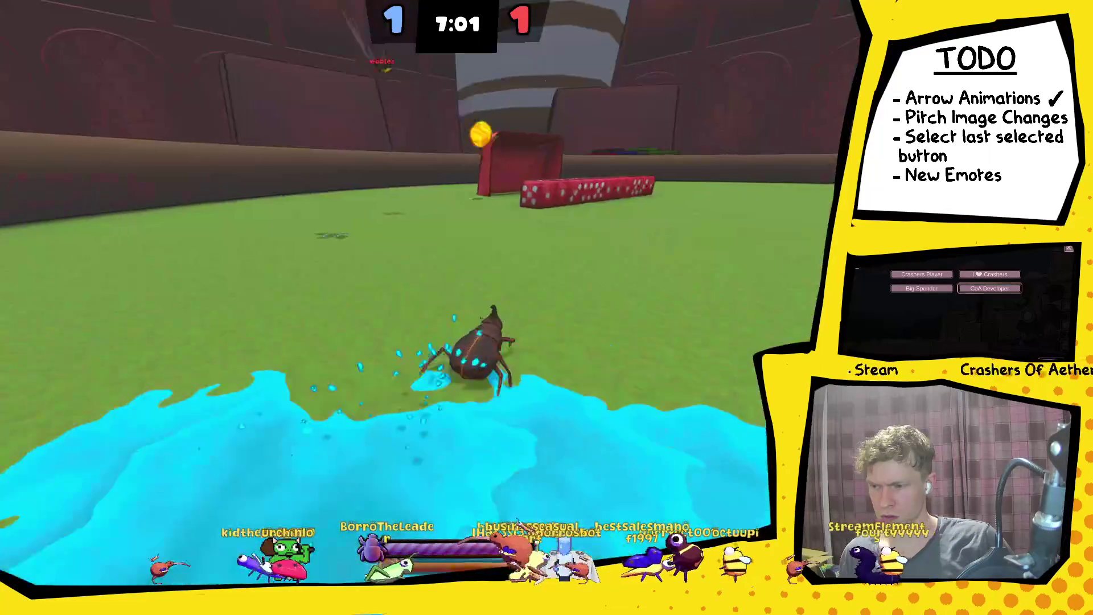
{"action": "key", "text": "w"}
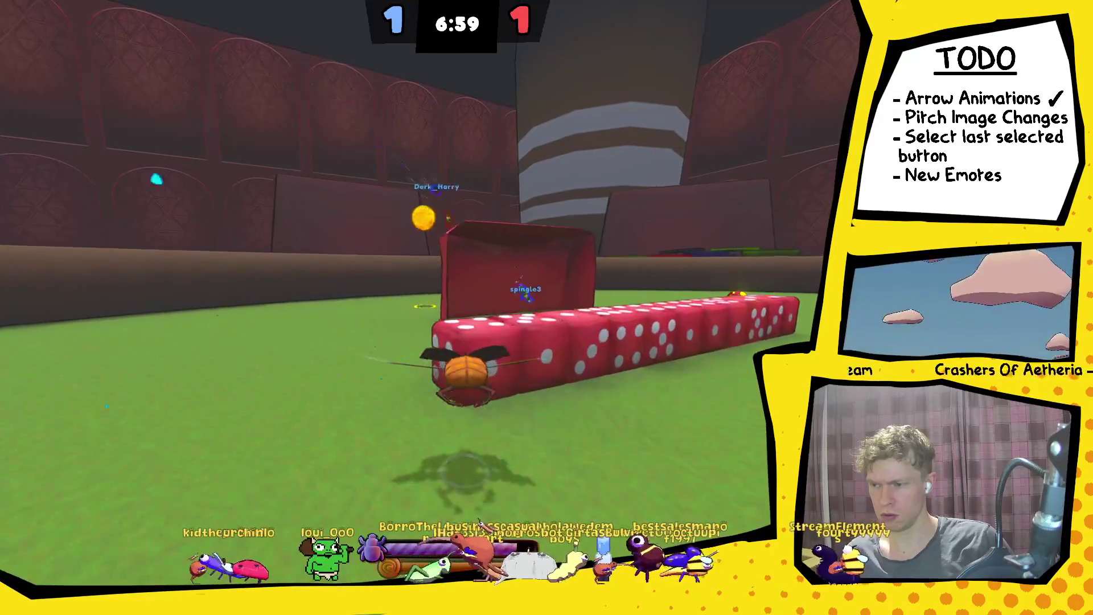
{"action": "key", "text": "w"}
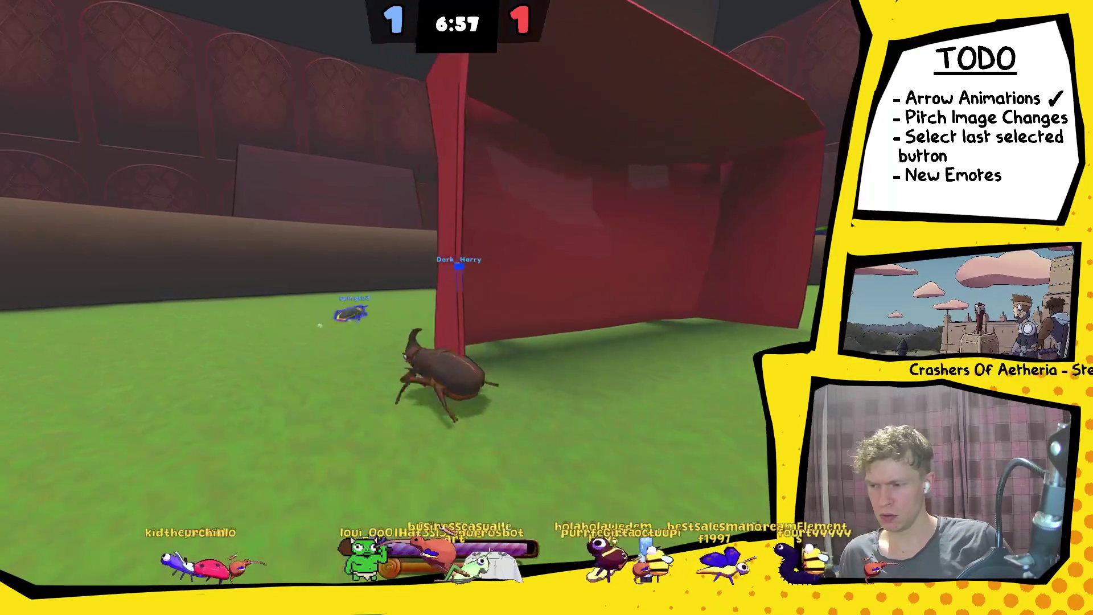
{"action": "key", "text": "w"}
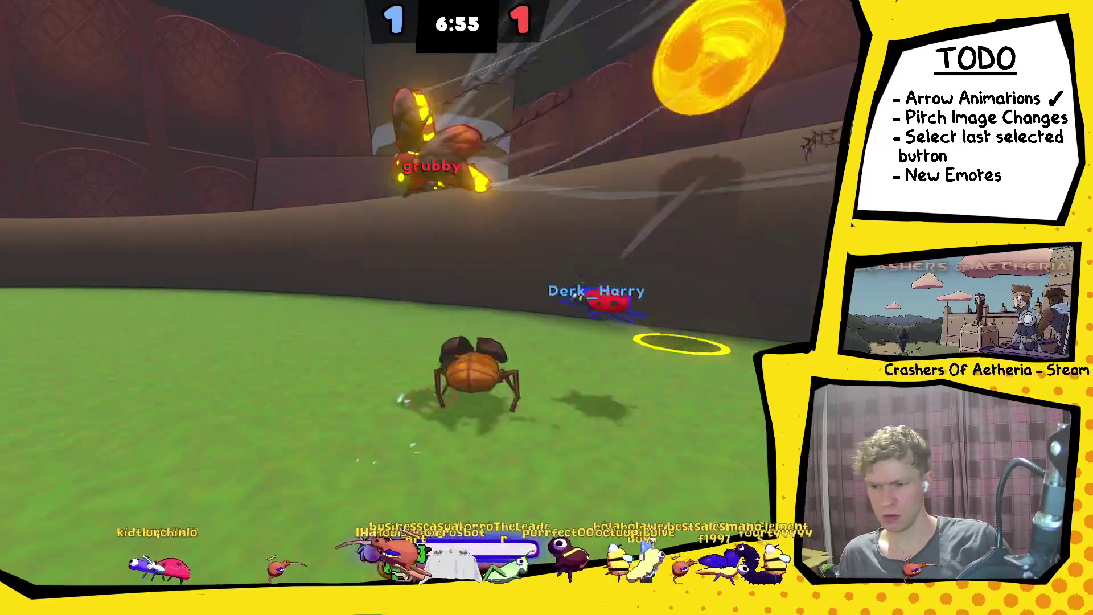
{"action": "key", "text": "w"}
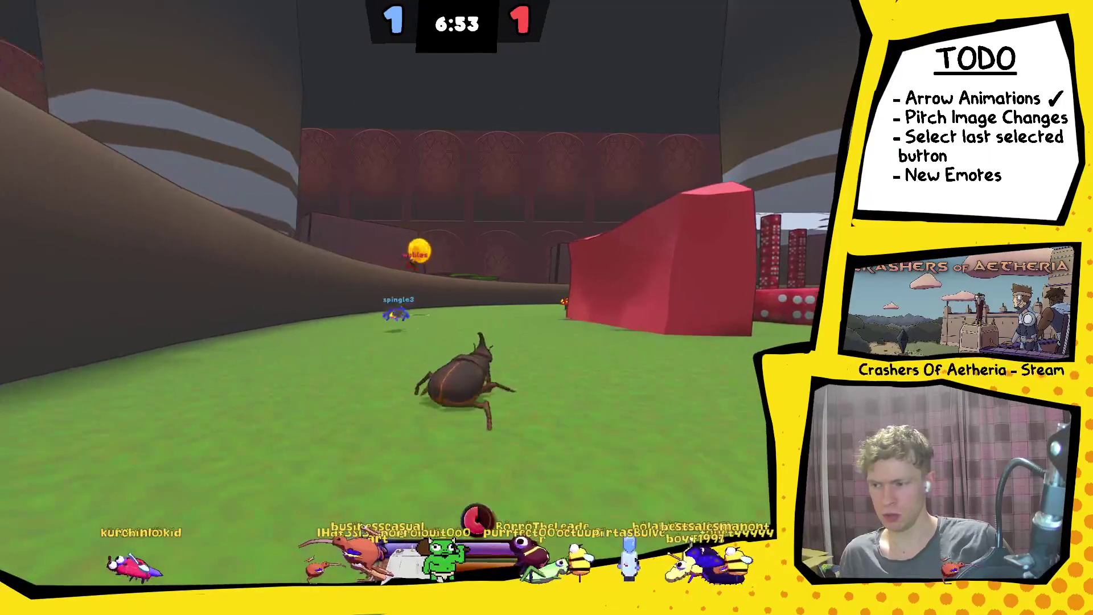
{"action": "key", "text": "w"}
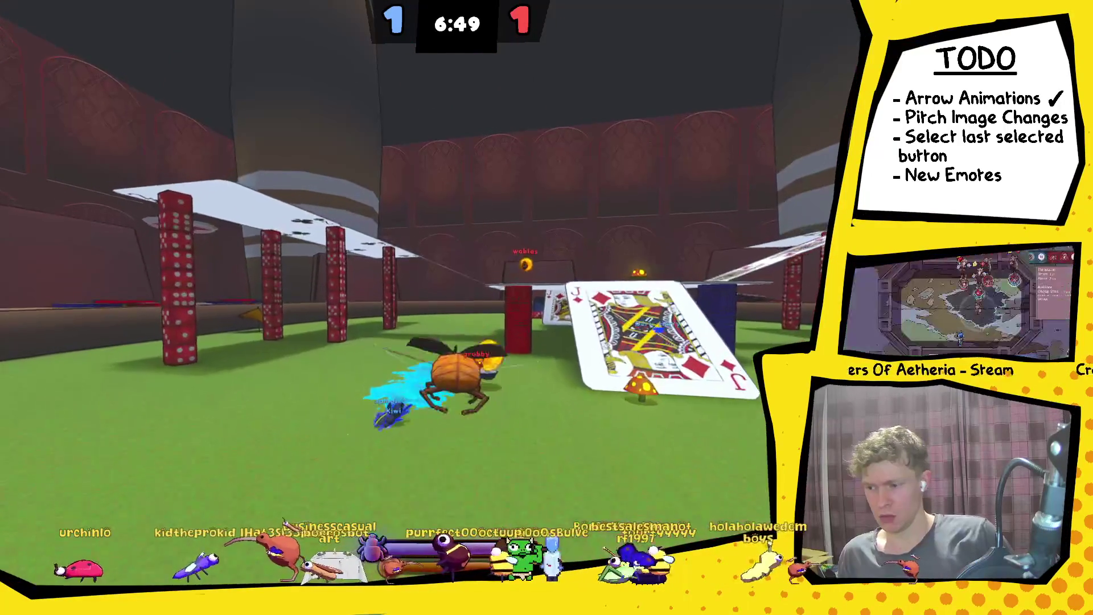
Chase the play past the Jack card and black post around the arena until red scores.
{"action": "key", "text": "w"}
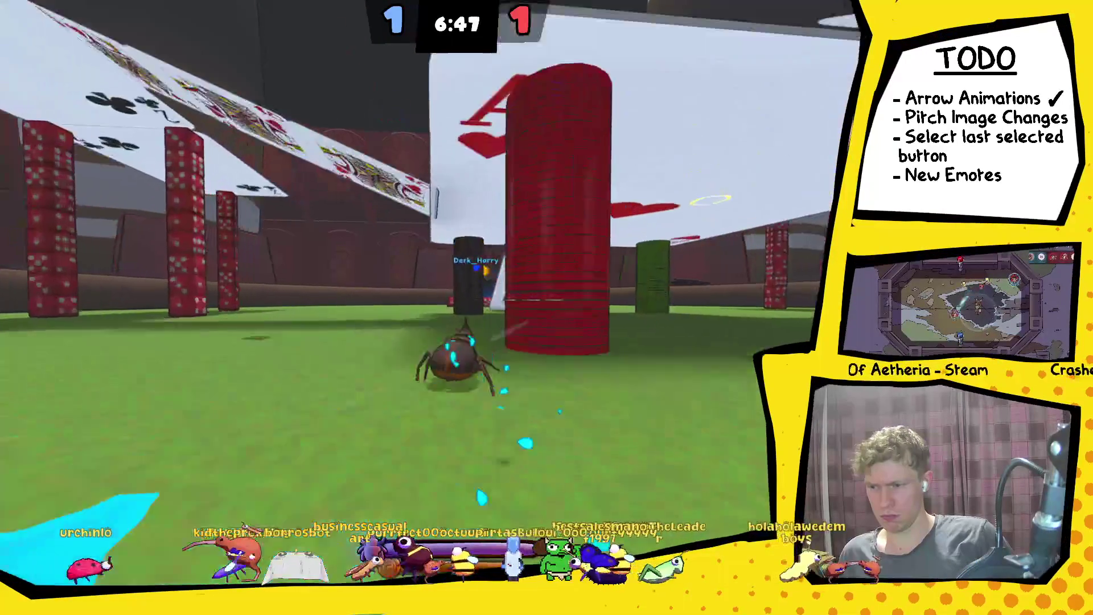
{"action": "key", "text": "w"}
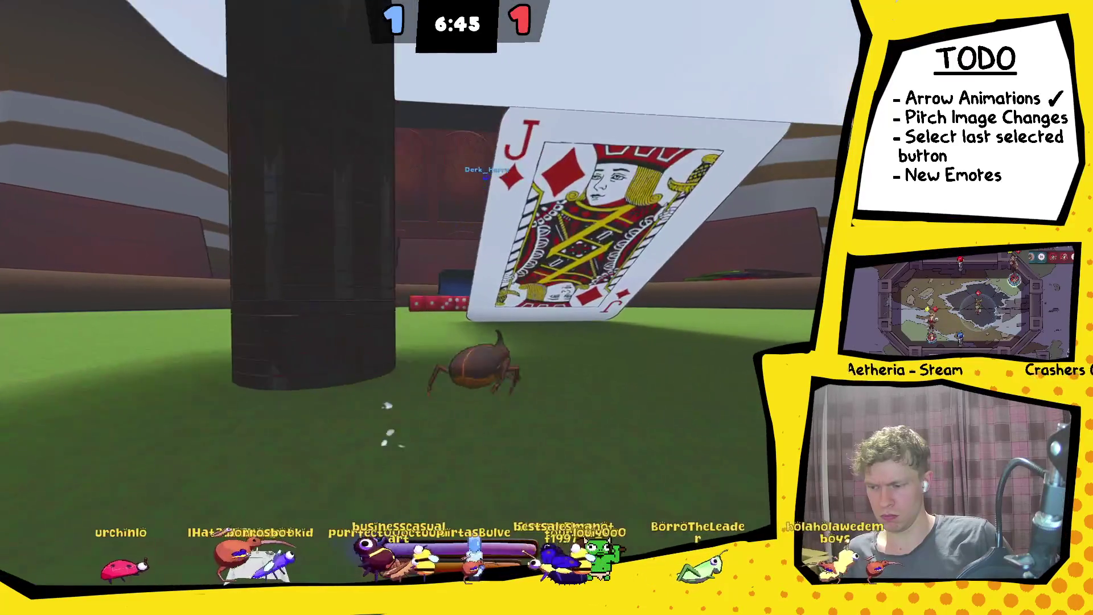
{"action": "key", "text": "w"}
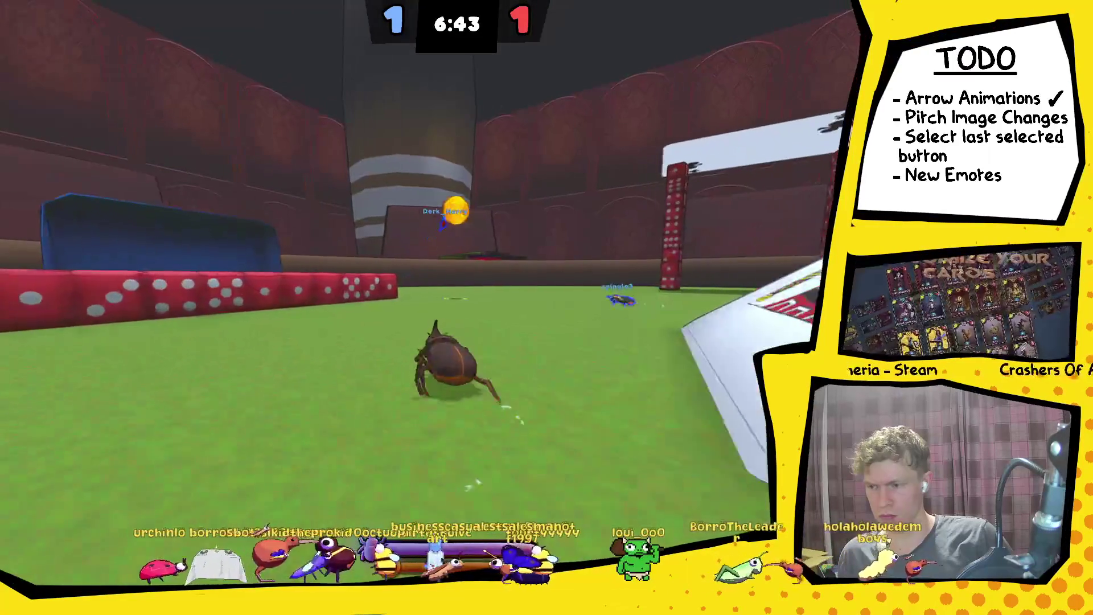
{"action": "key", "text": "w"}
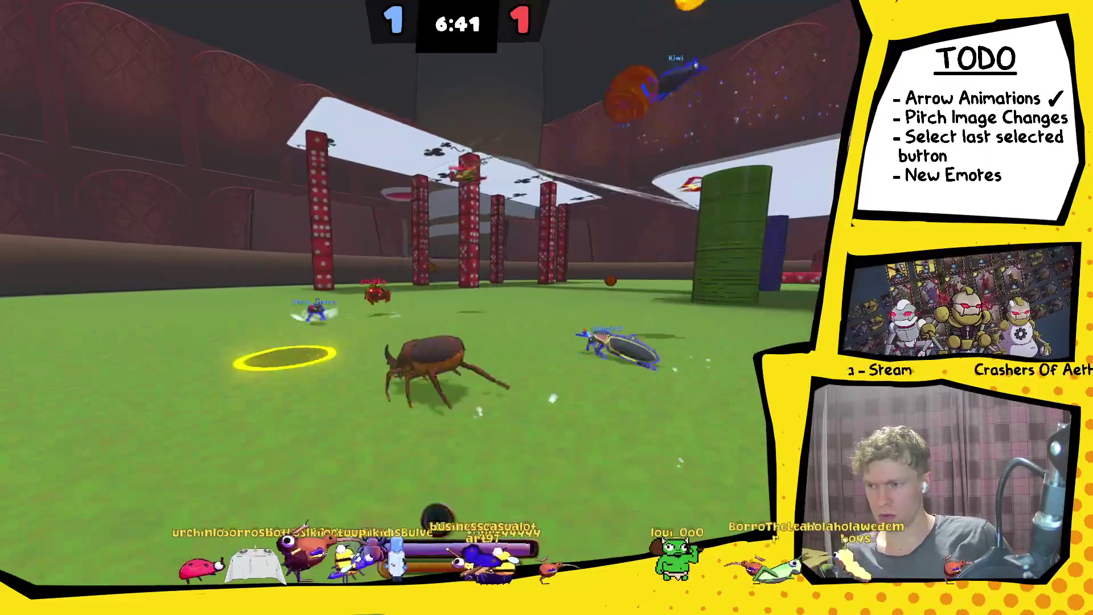
{"action": "key", "text": "w"}
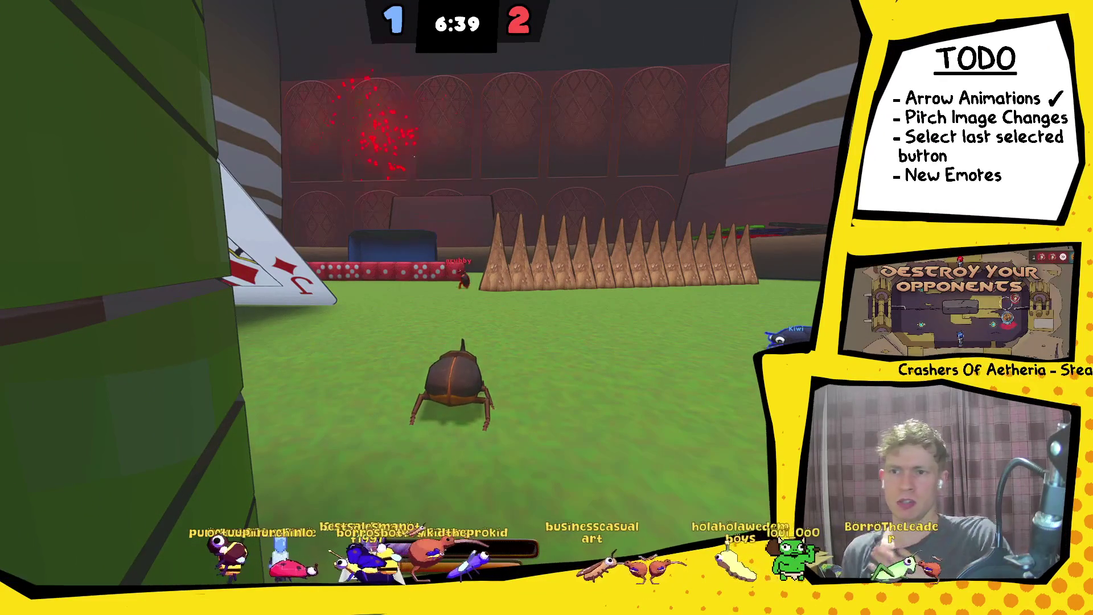
Climb onto the giant Jack card, cross it and walk off toward the dice wall.
{"action": "key", "text": "w"}
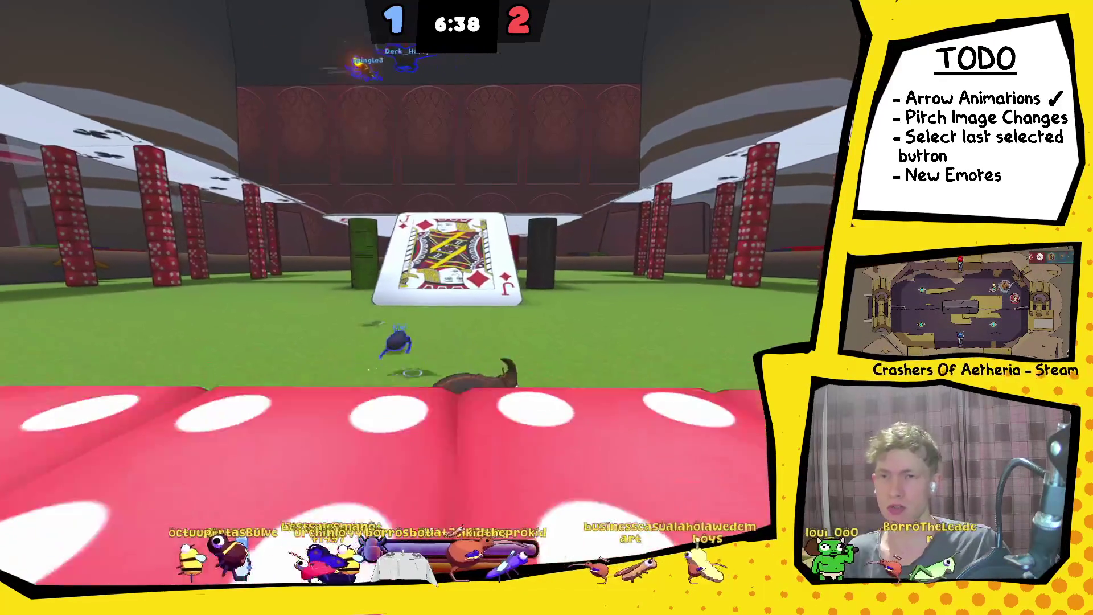
{"action": "key", "text": "w"}
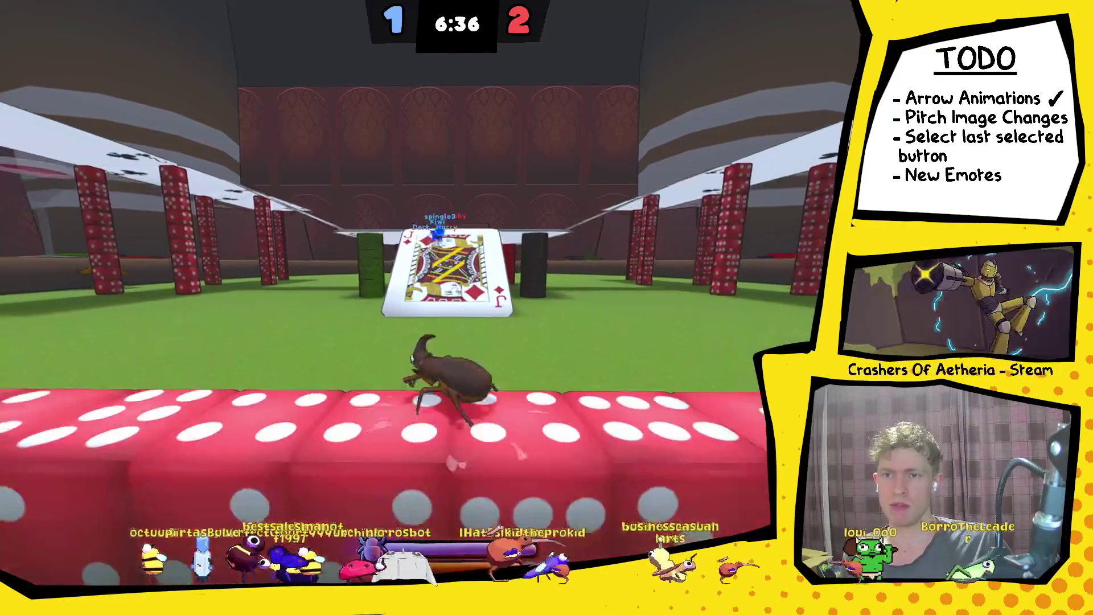
{"action": "key", "text": "s"}
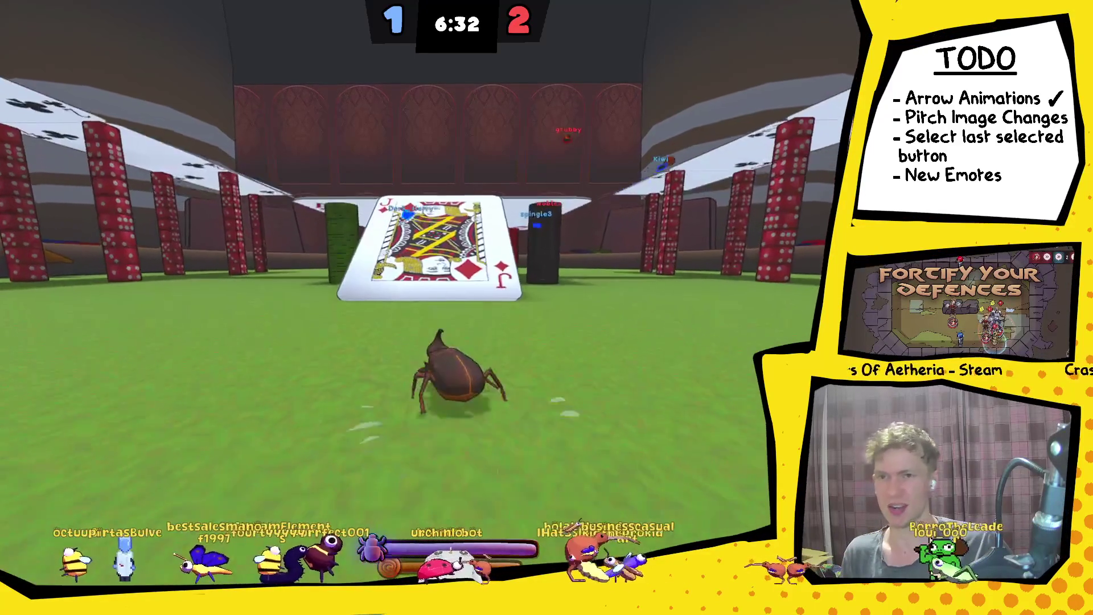
{"action": "key", "text": "w"}
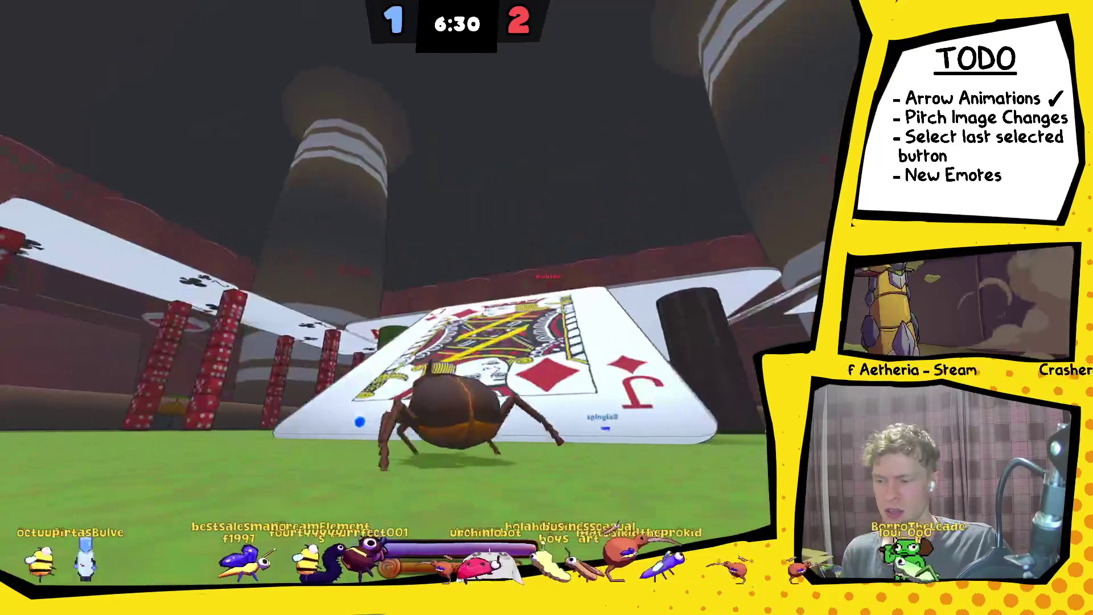
{"action": "key", "text": "w"}
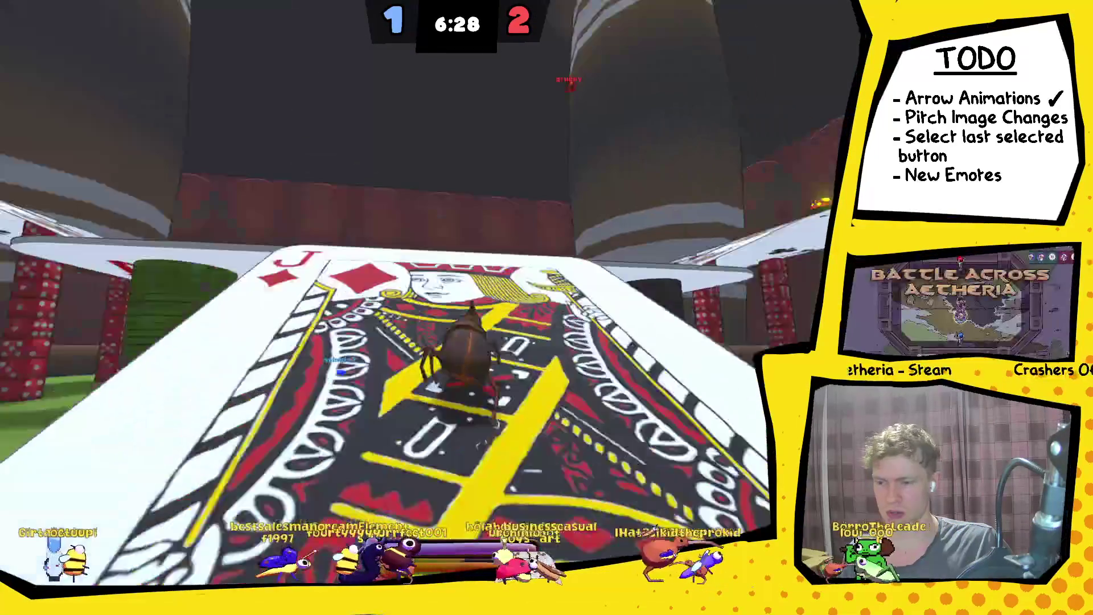
{"action": "key", "text": "w"}
{"action": "key", "text": "w"}
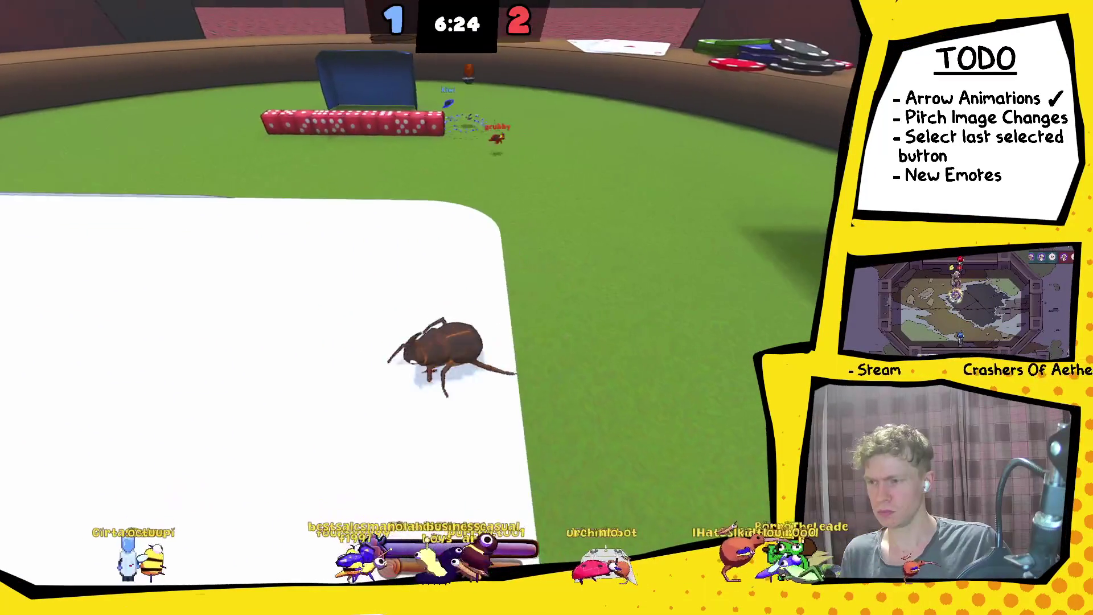
{"action": "key", "text": "w"}
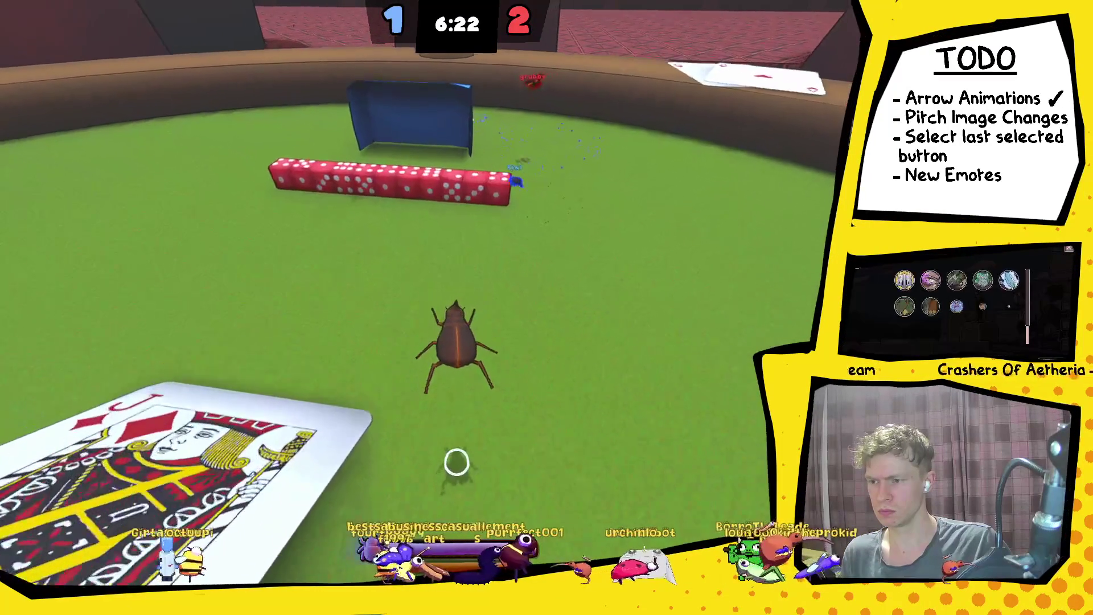
Walk past the bunny and umbrella, hop along the table-edge chips and return toward the ball.
{"action": "key", "text": "w"}
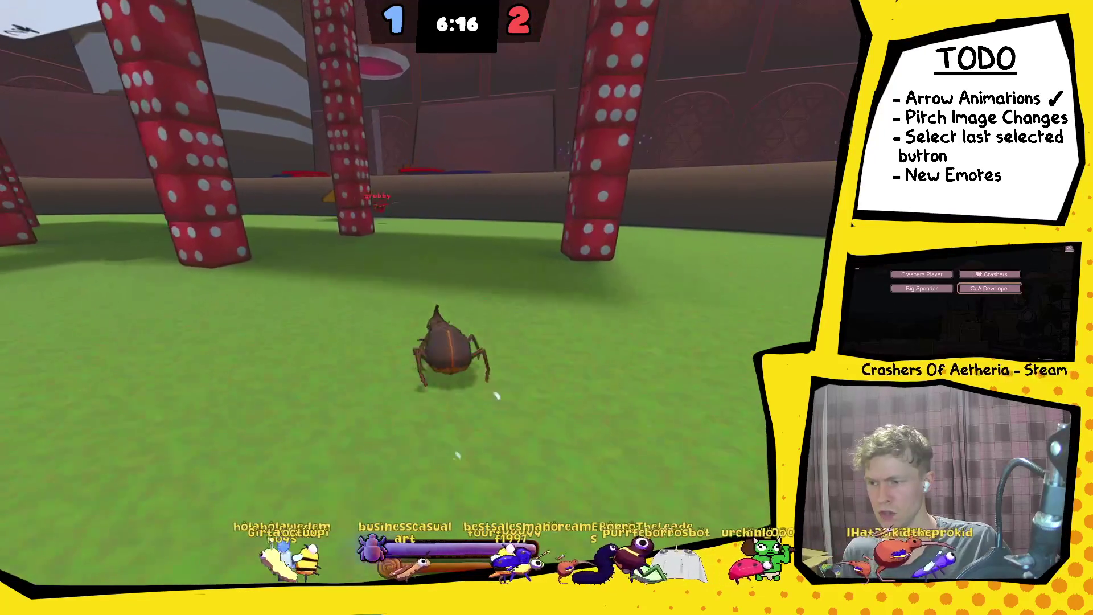
{"action": "key", "text": "w"}
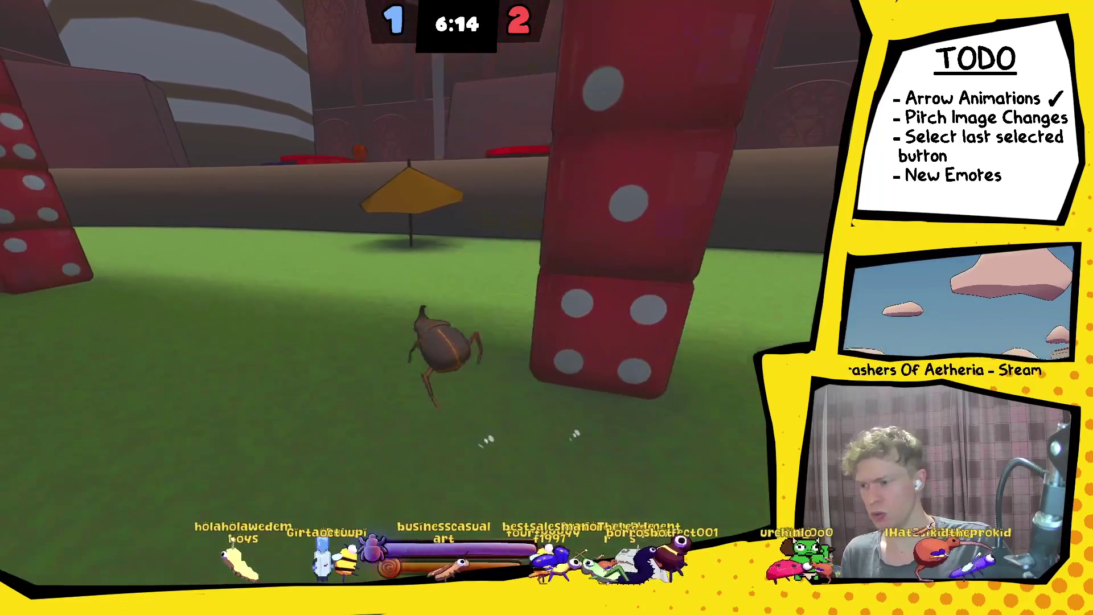
{"action": "key", "text": "w"}
{"action": "key", "text": "w"}
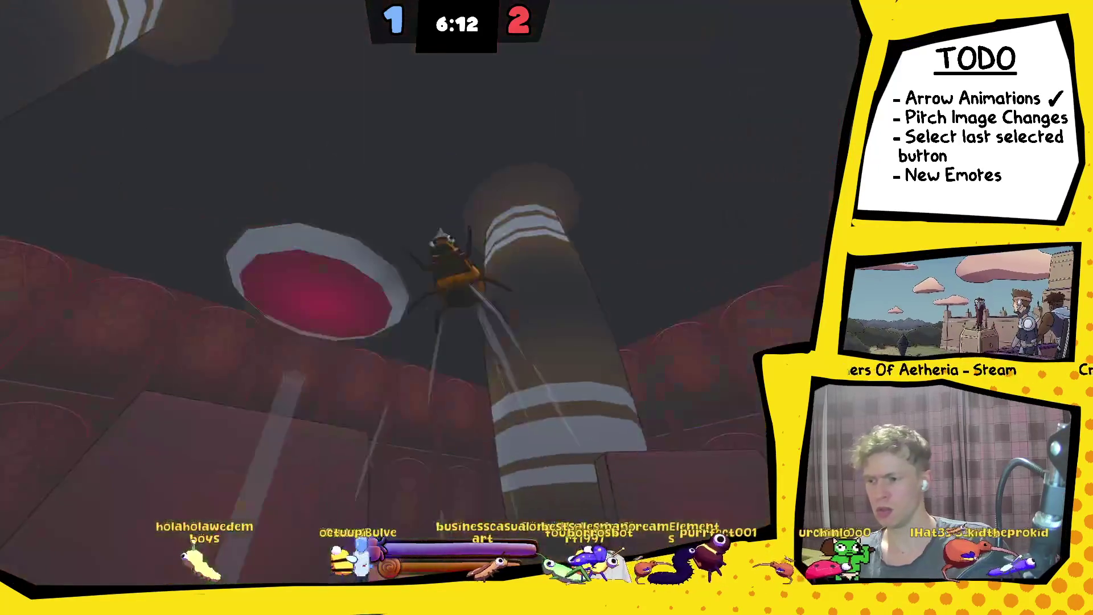
{"action": "key", "text": "w"}
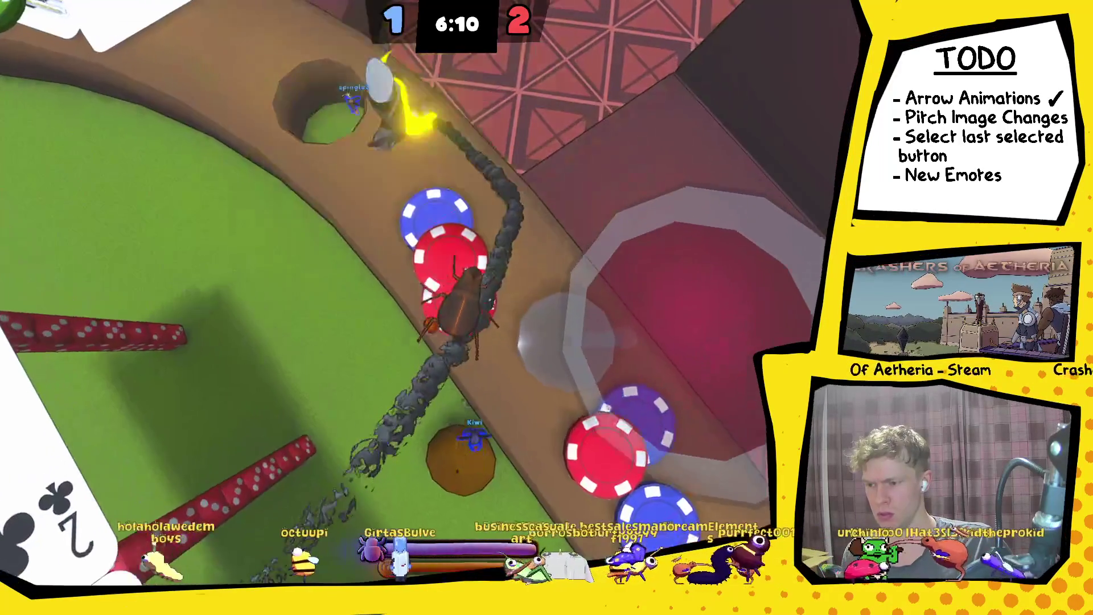
{"action": "key", "text": "w"}
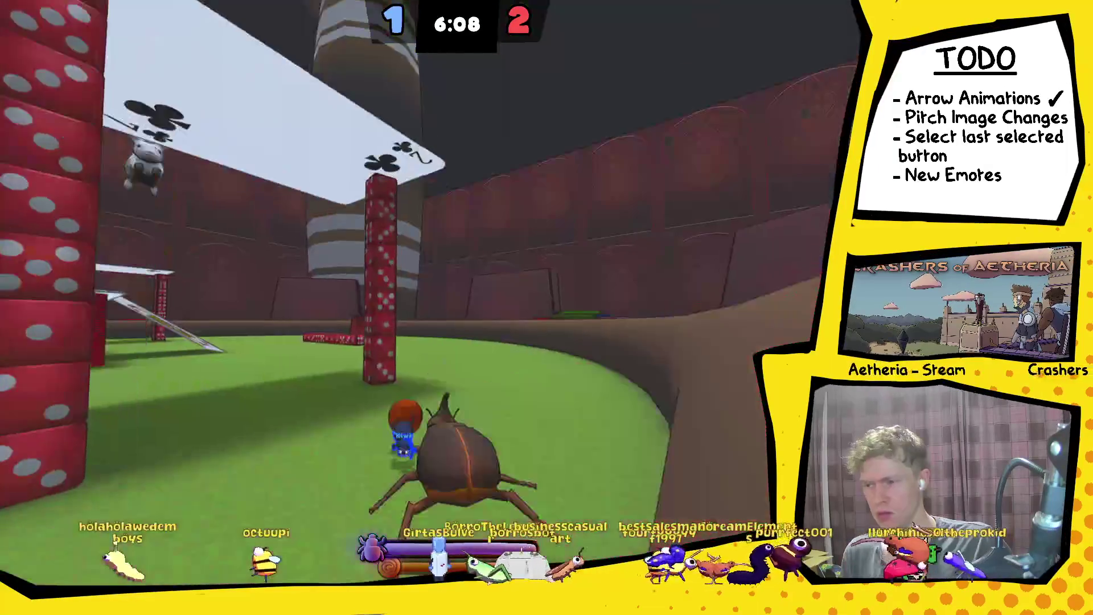
{"action": "key", "text": "w"}
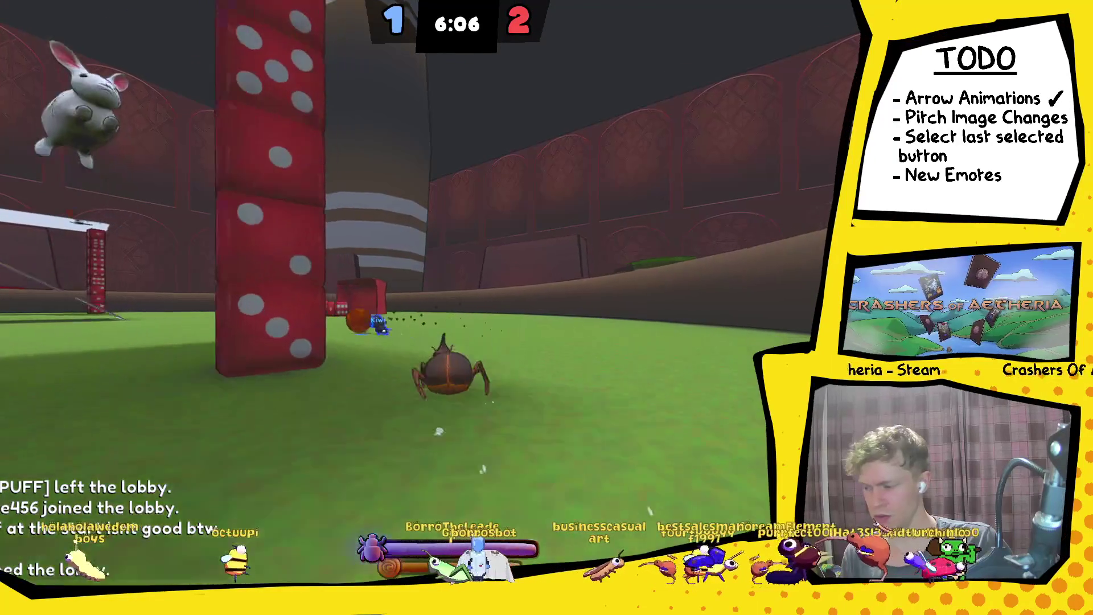